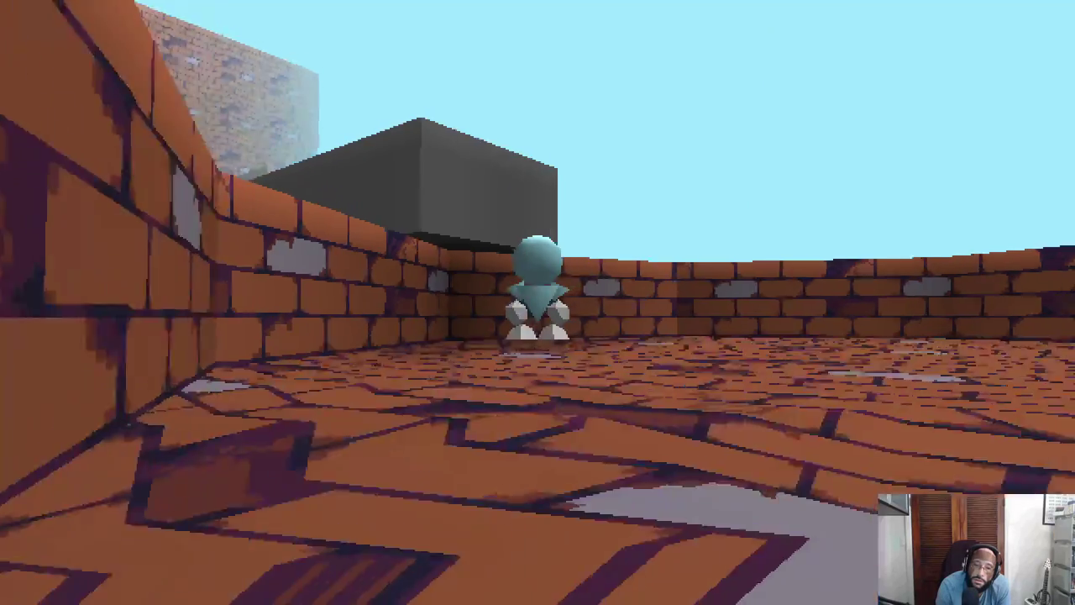
Step: Run up the grey ramp, over the stone blocks and along the brick ledge onto the wall handholds
key(w)
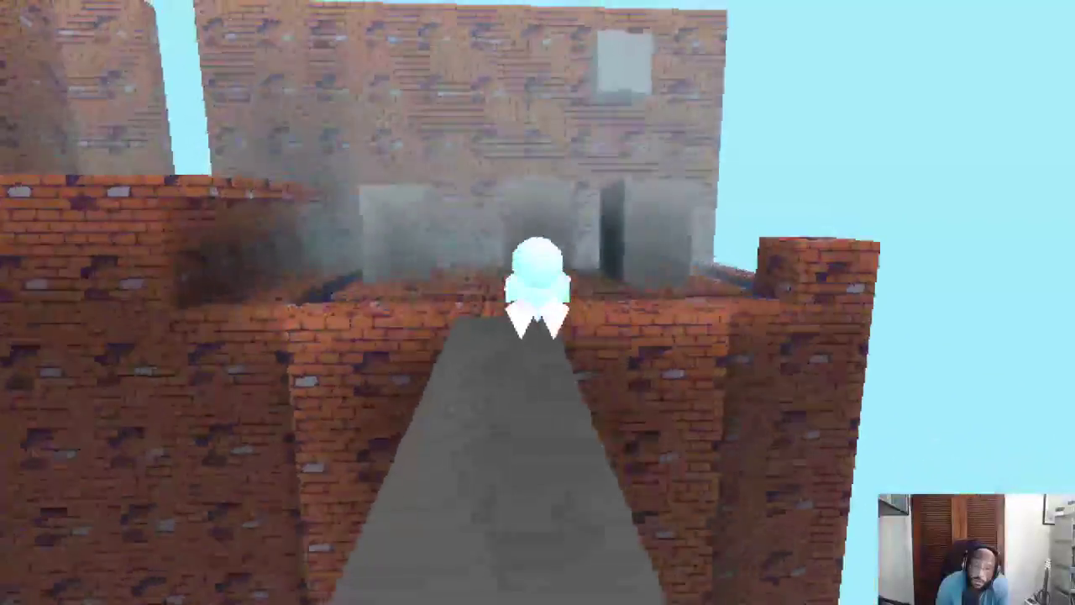
key(w)
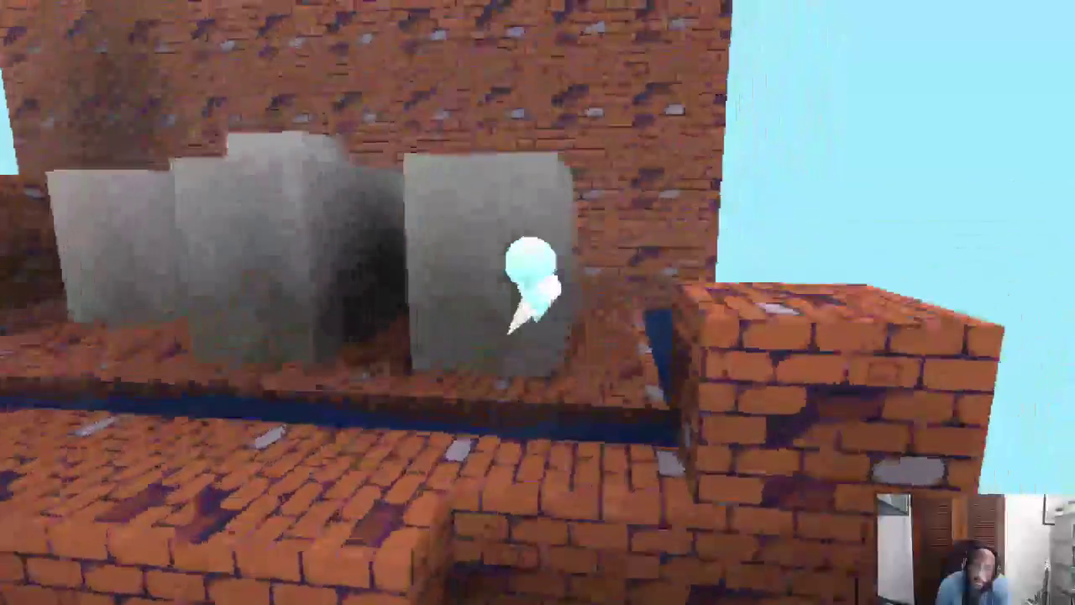
key(w)
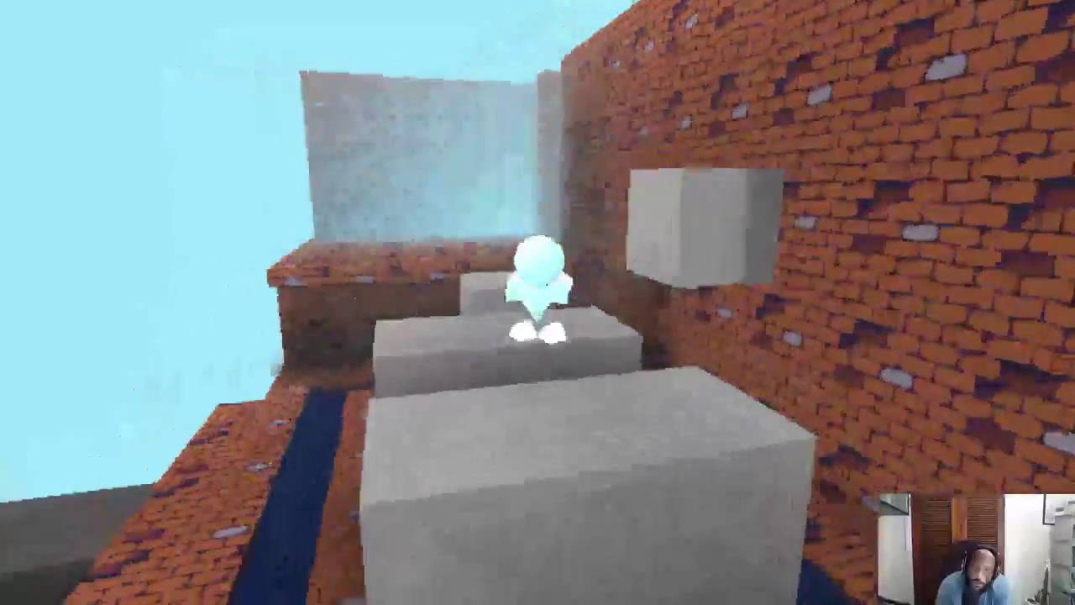
key(w)
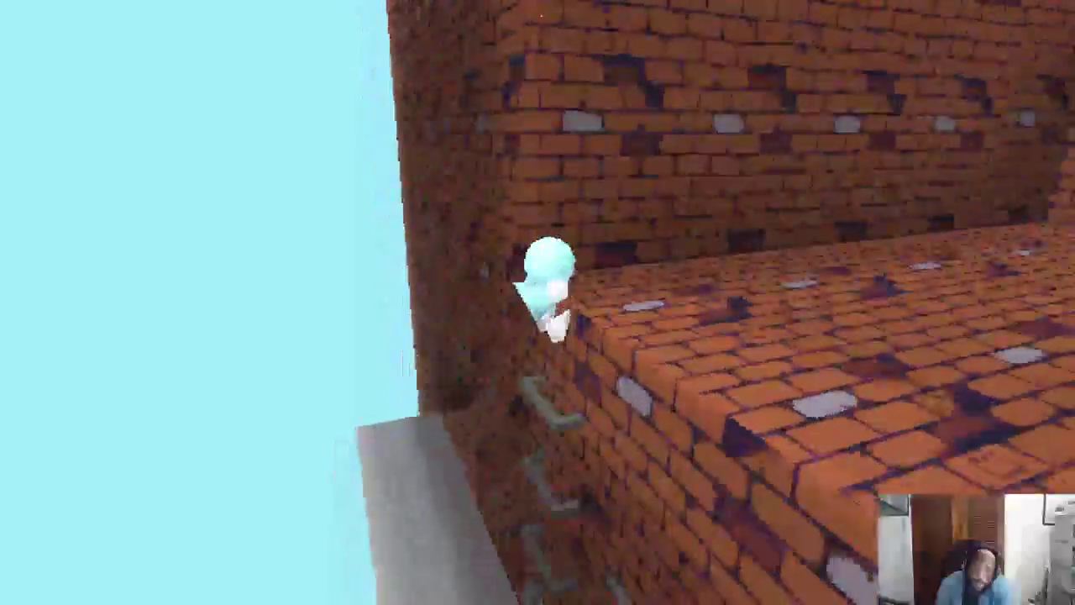
key(w)
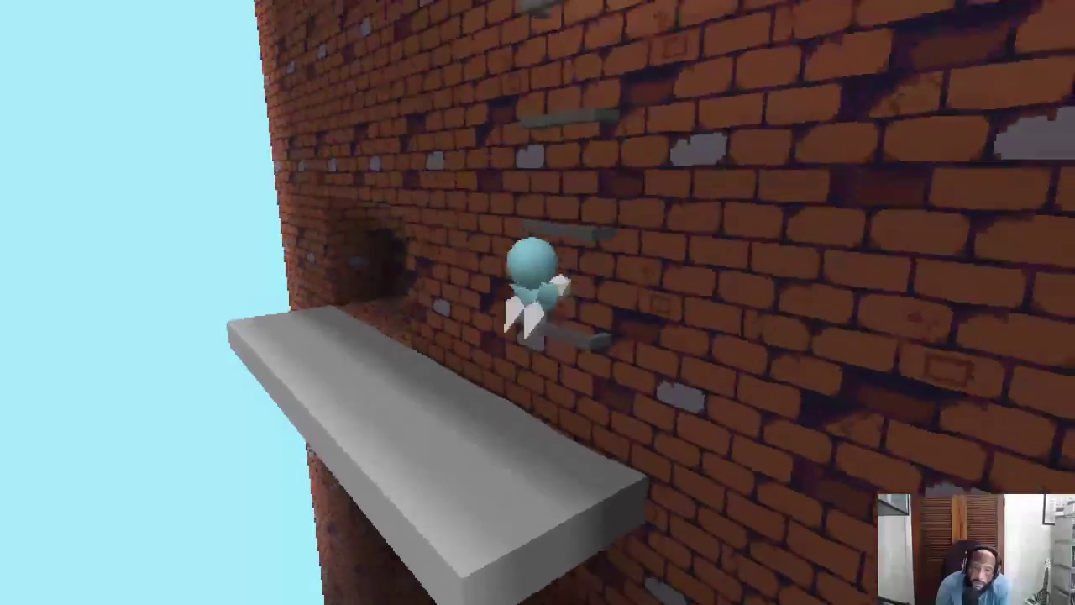
Step: Climb down and back up the brick wall handholds, then drop to the grey ledge
key(w)
key(s)
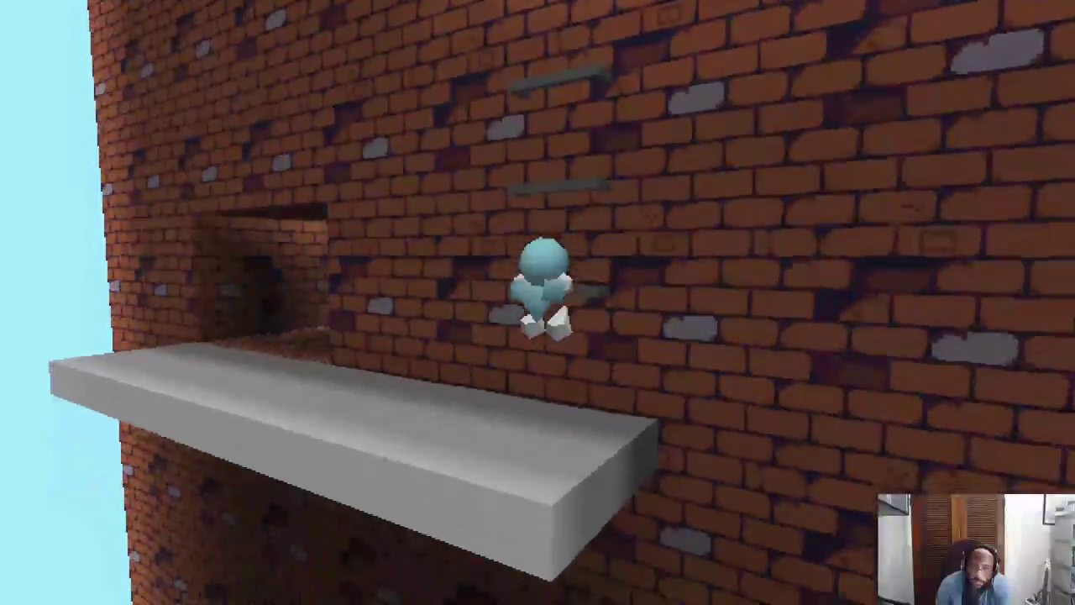
key(w)
key(w)
key(w)
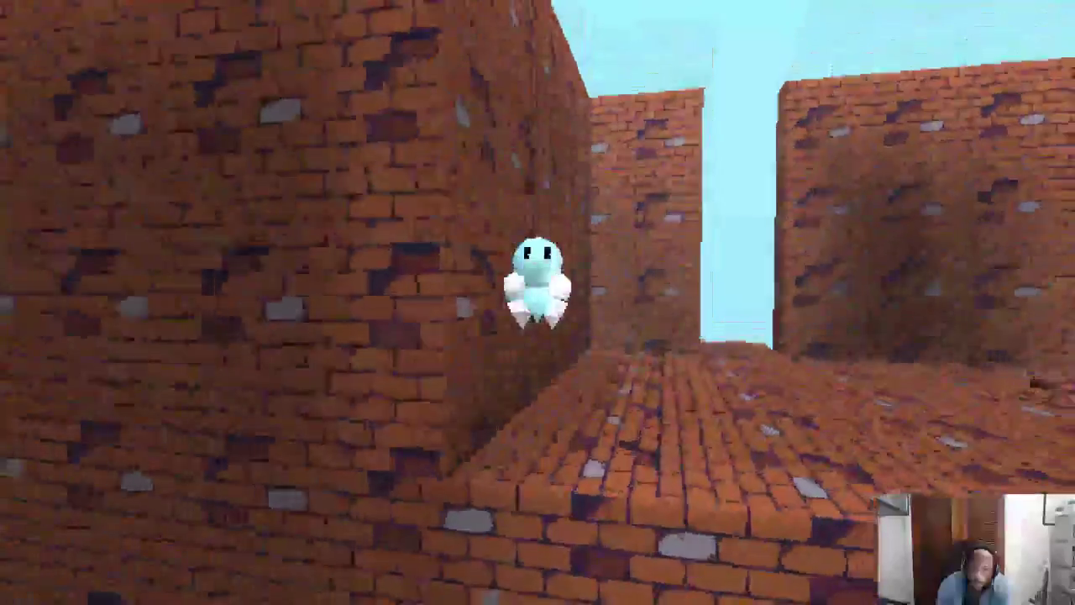
key(w)
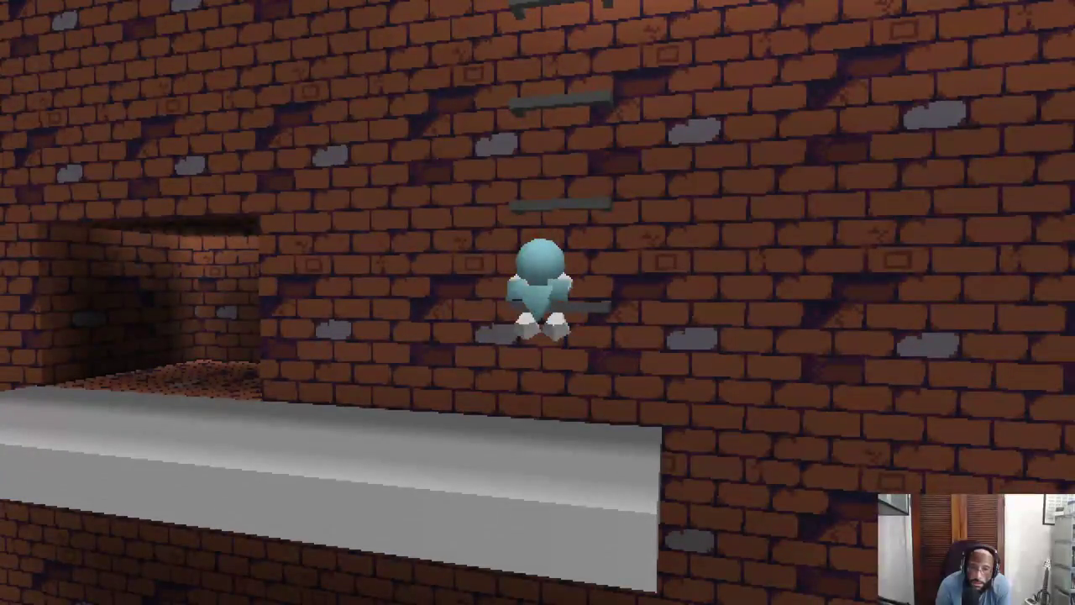
key(Escape)
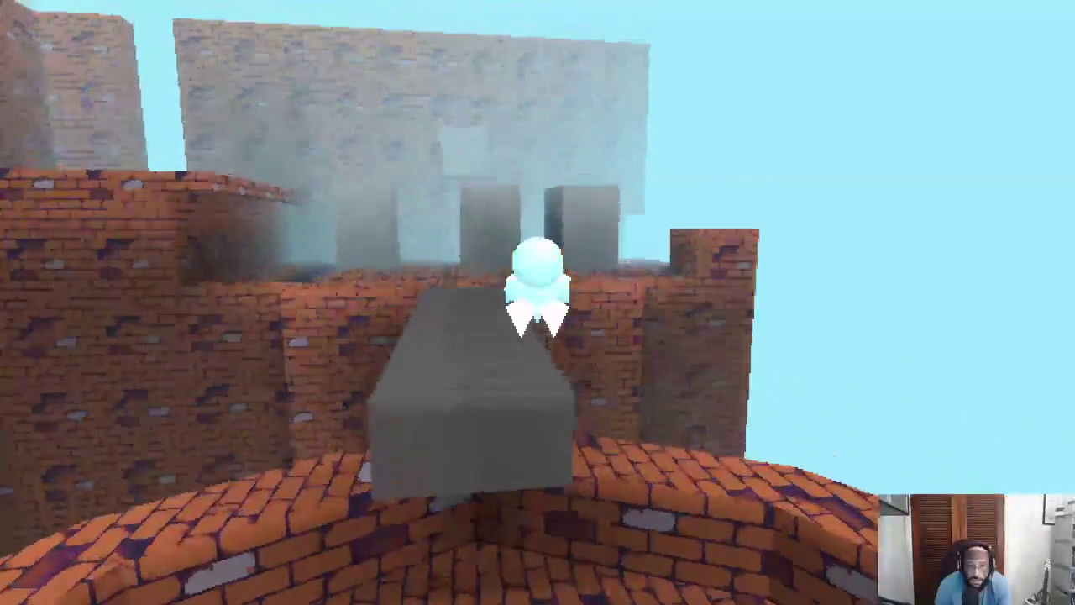
Step: Cross the ramp, grey blocks and brick ledge again with the arrow keys to grab the wall rungs
key(Up)
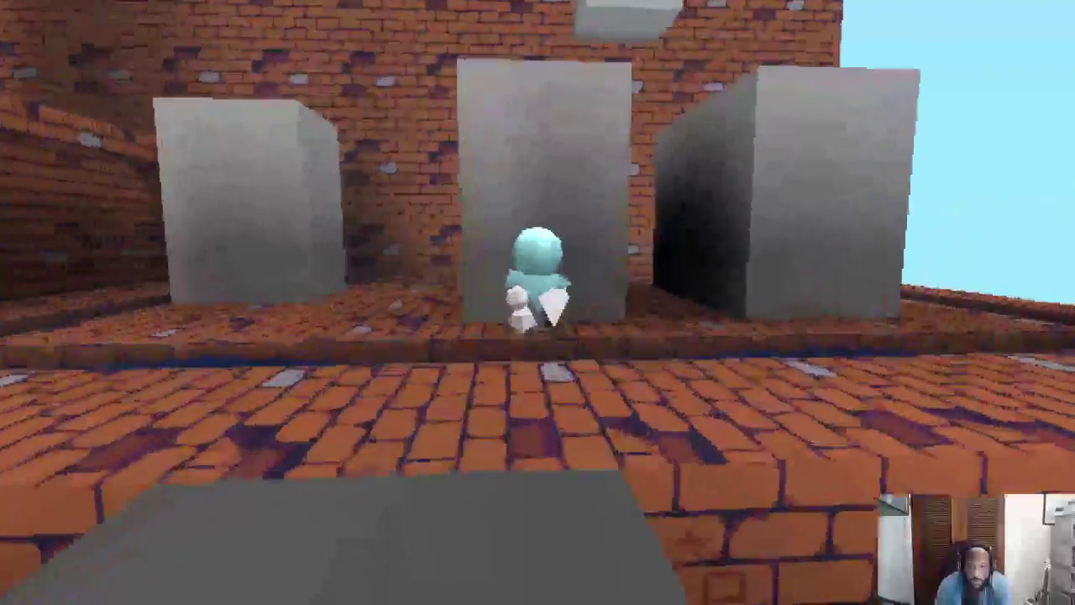
key(Right)
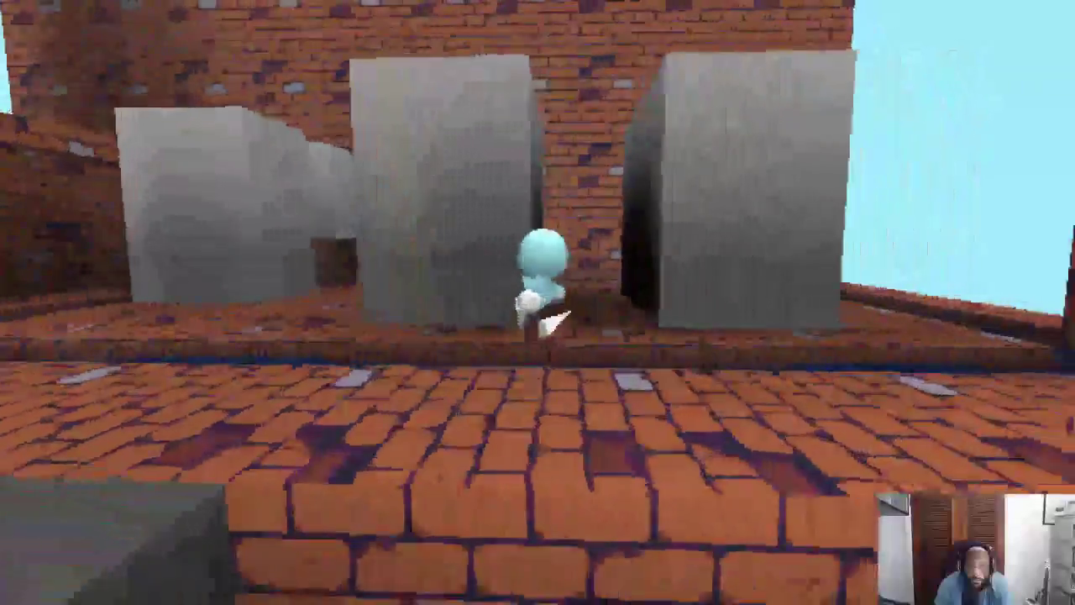
key(Up)
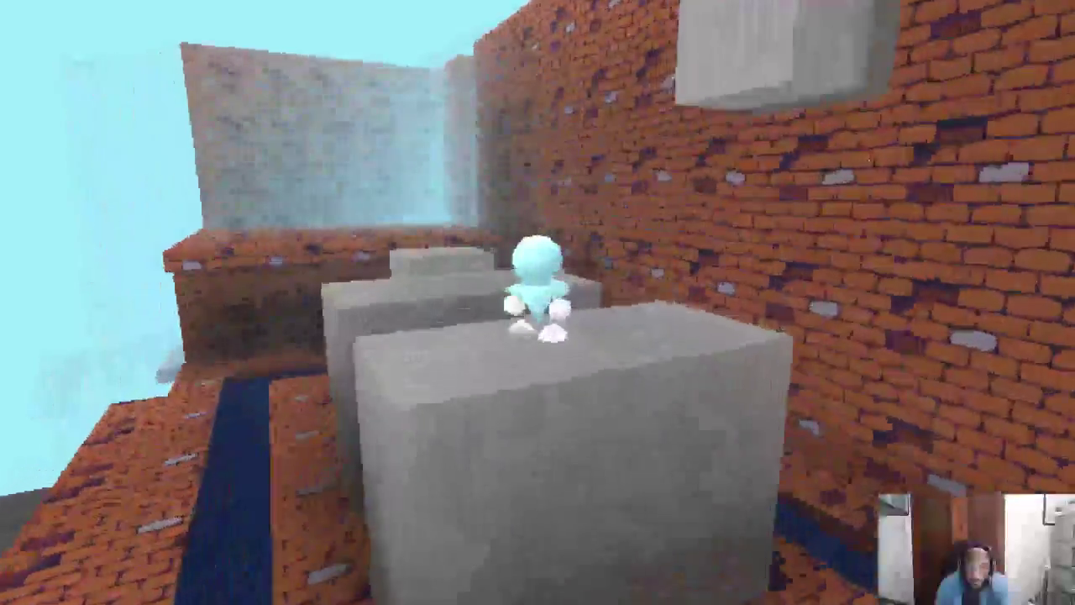
key(Up)
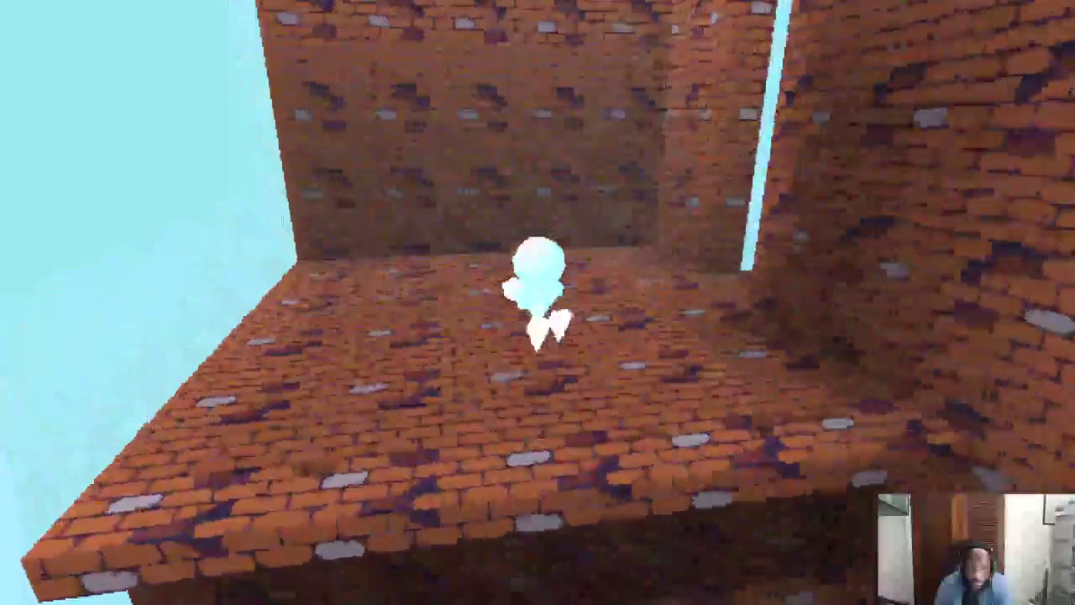
key(Up)
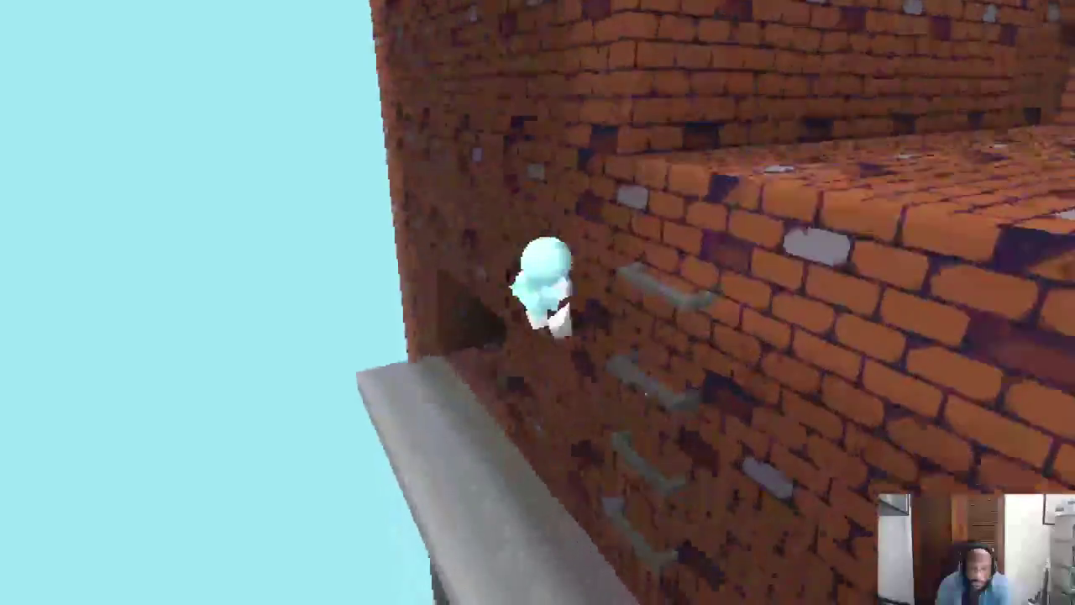
key(Up)
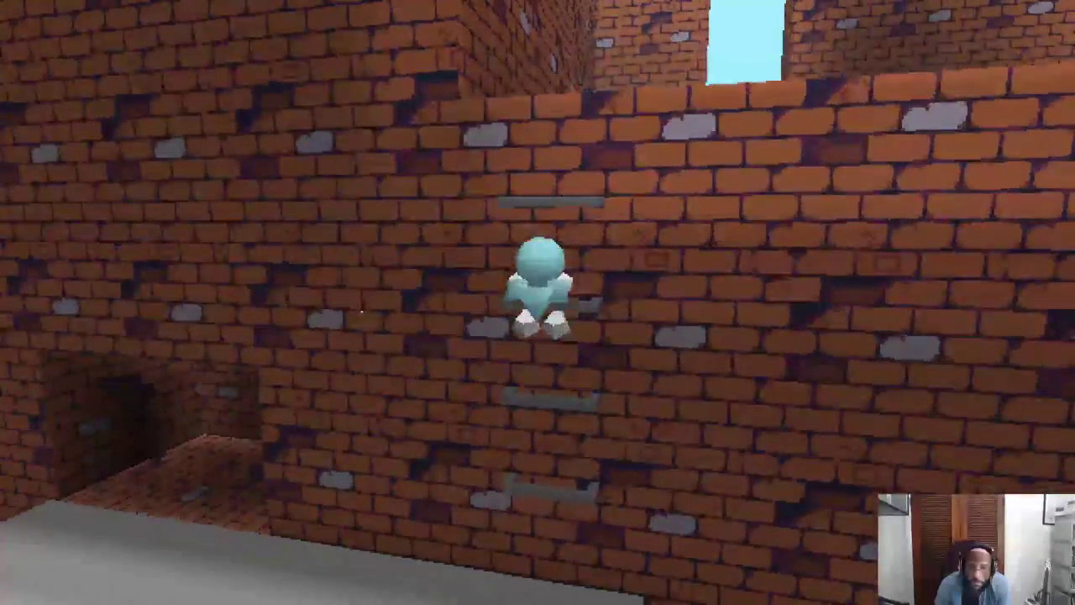
Step: Climb down the rungs toward the grey ledge and back up several times
key(Down)
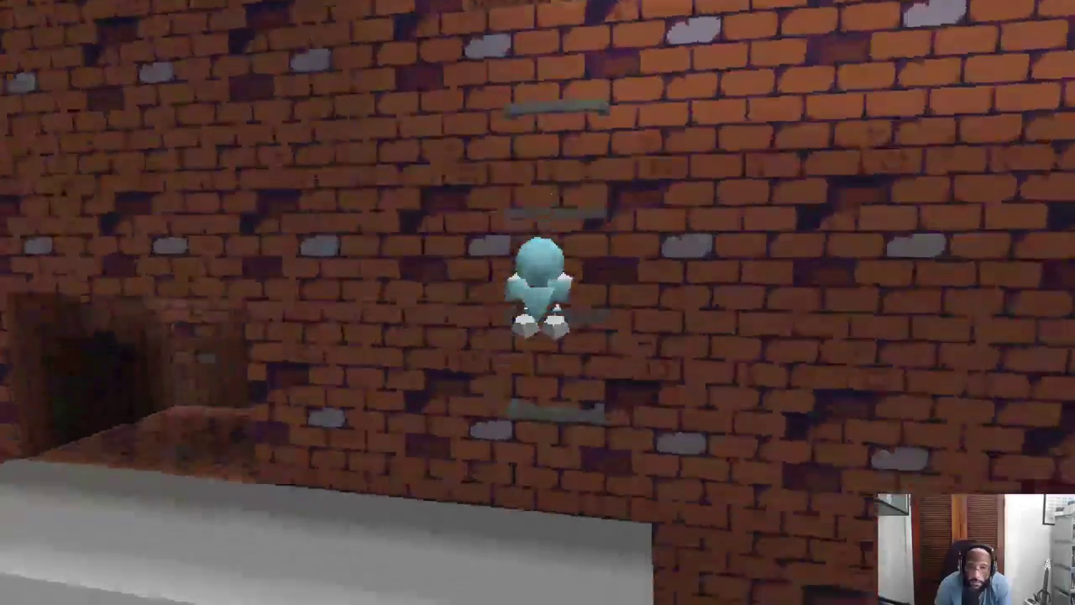
key(Down)
key(Up)
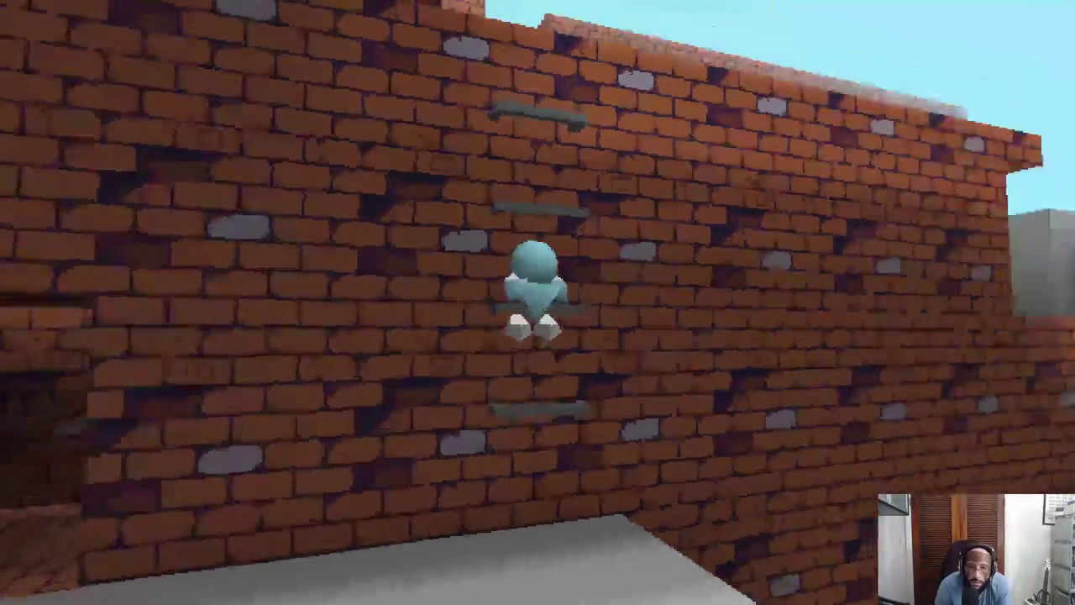
key(Down)
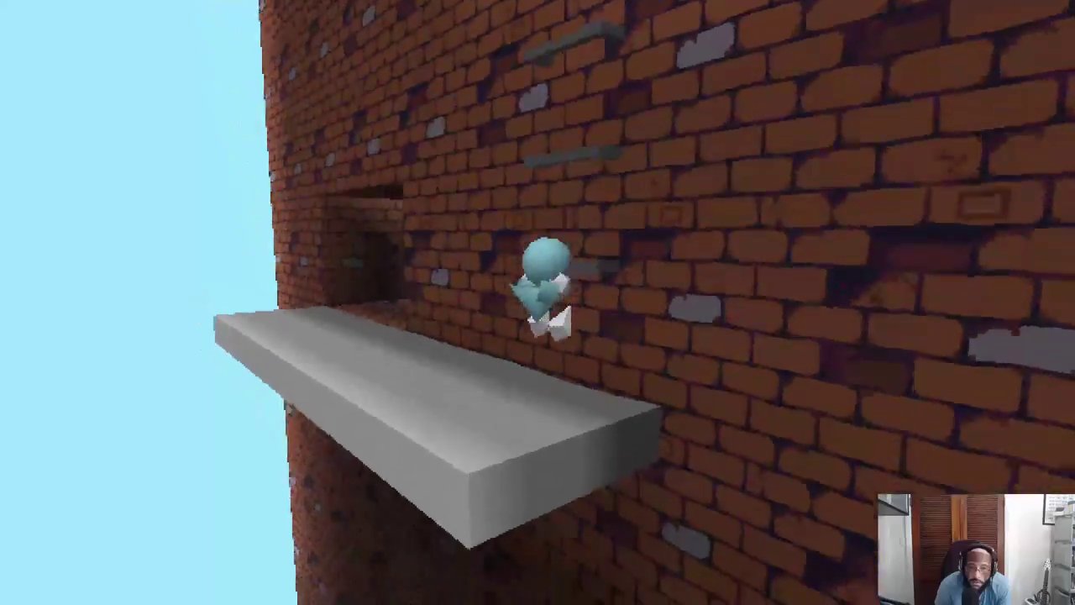
key(Up)
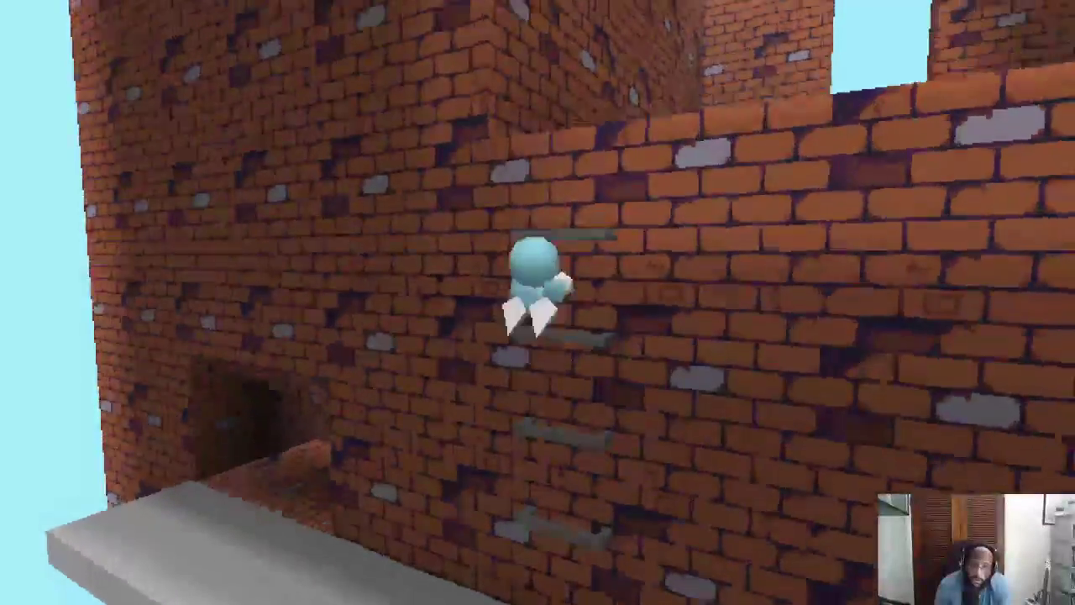
Step: Climb the rungs down and up, check the climbing code in playerAlien.go, then climb off onto the top ledge
key(Down)
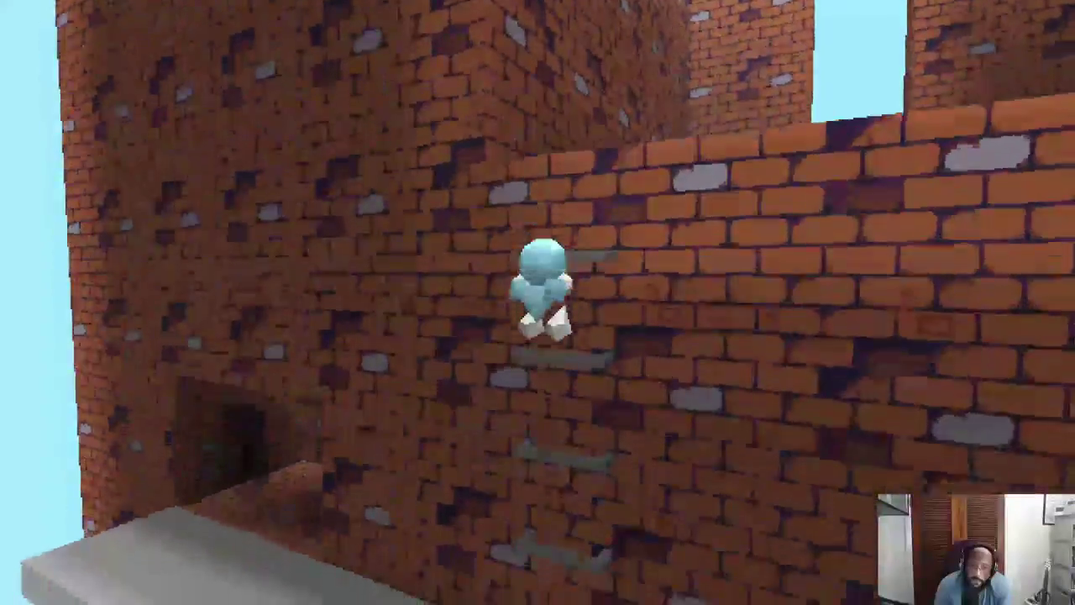
key(Up)
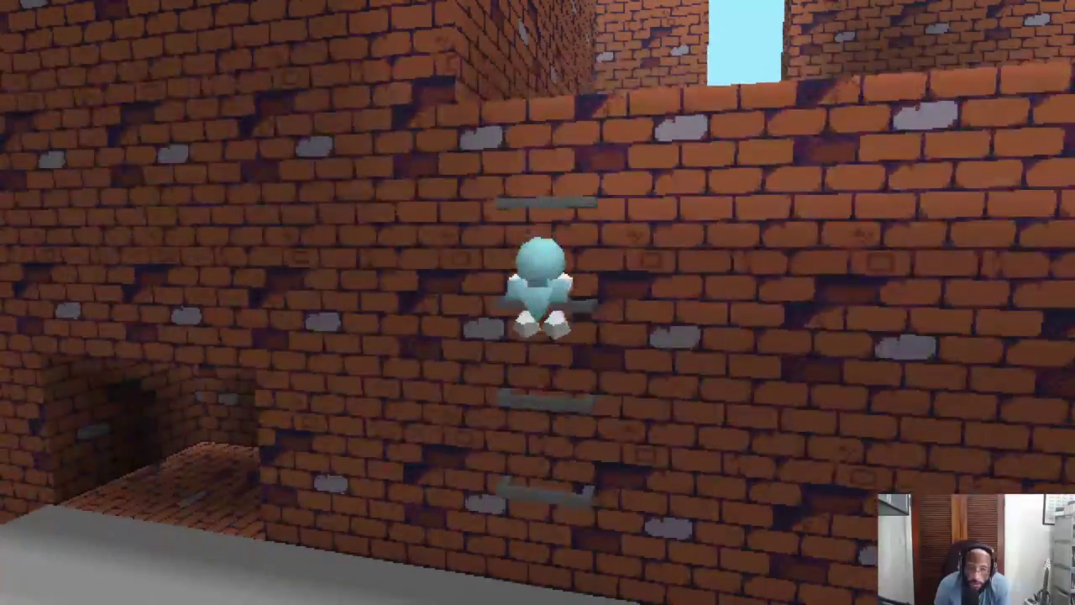
key(alt+Tab)
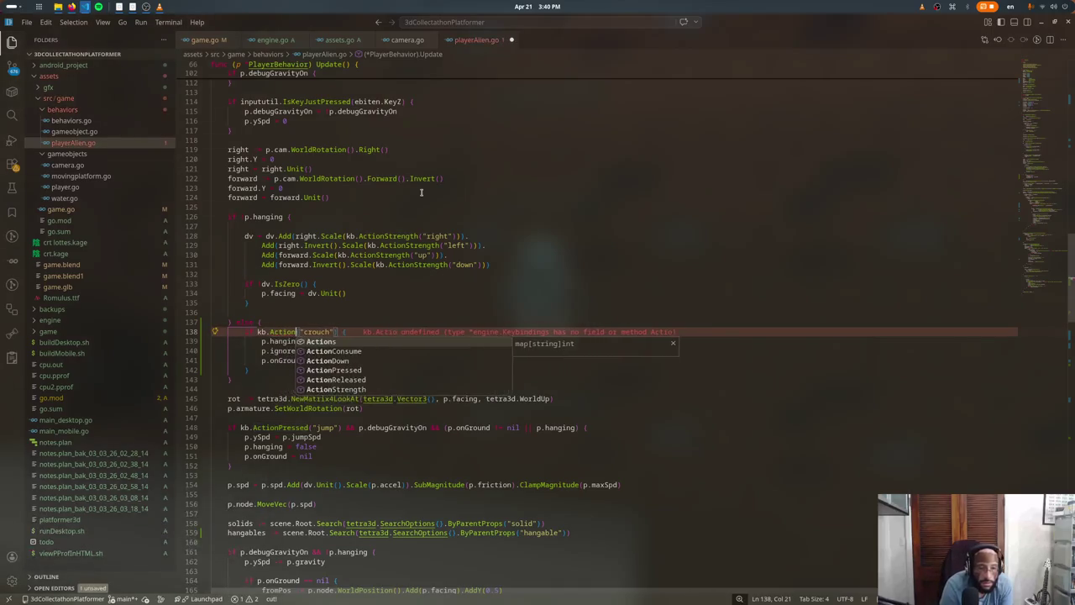
key(alt+Tab)
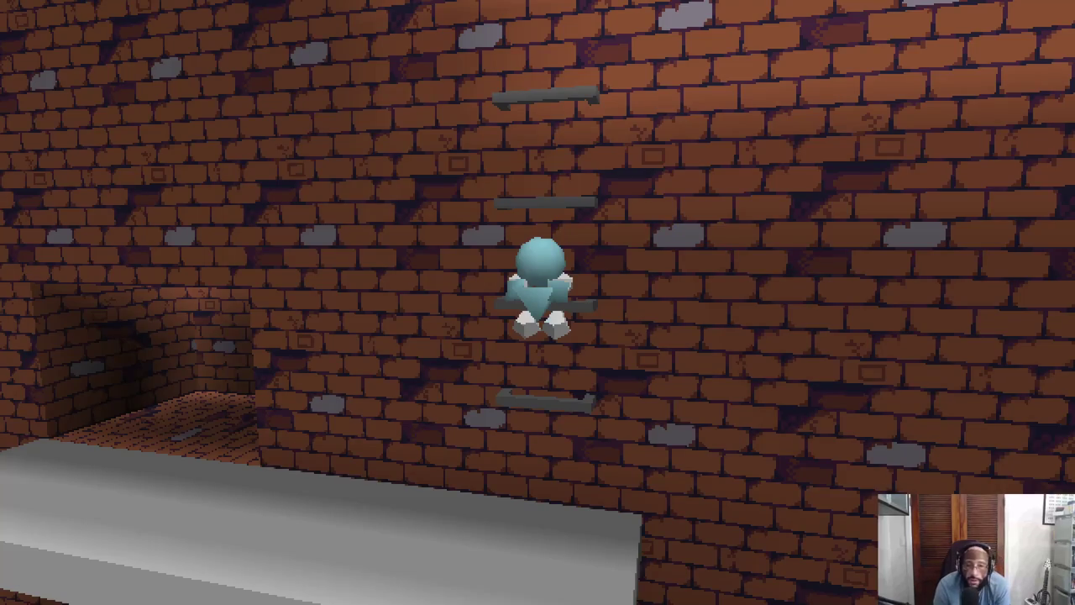
key(w)
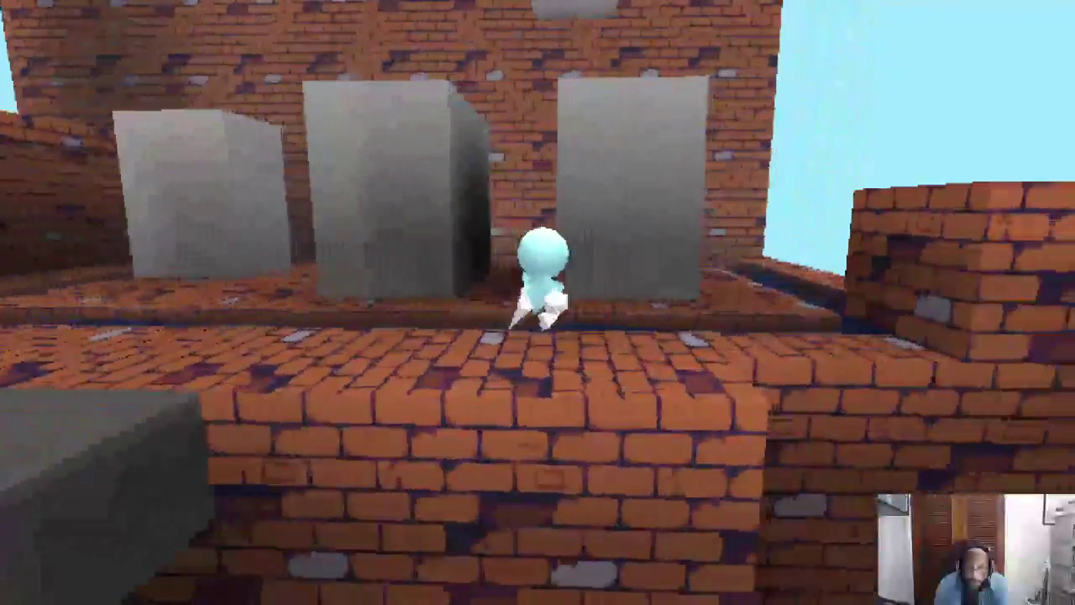
Step: Jump from the walkway across the grey blocks and grab the brick-wall ladder
key(space)
key(w)
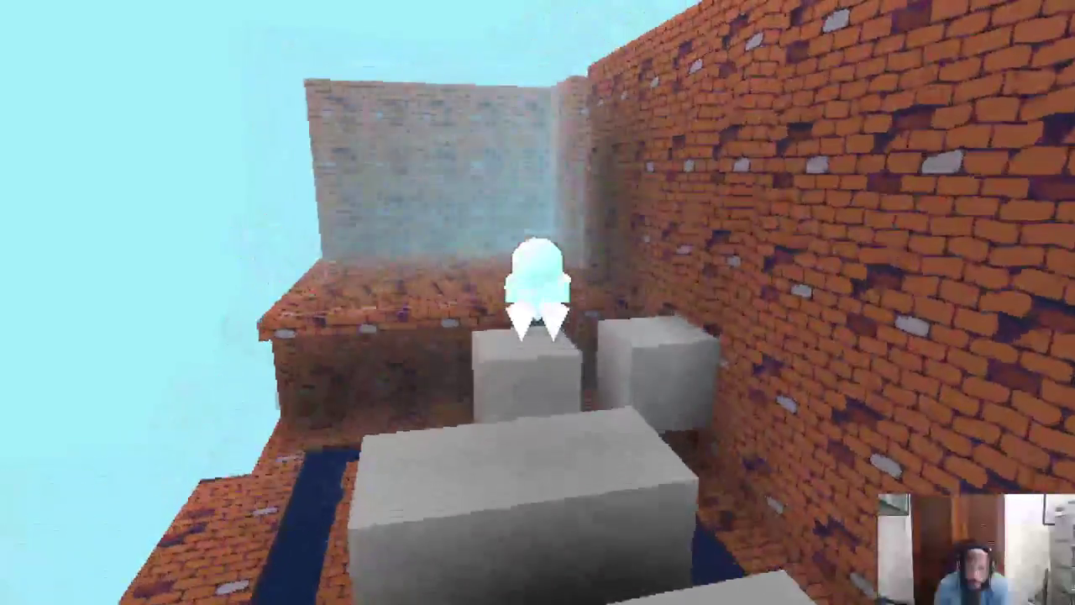
key(space)
key(w)
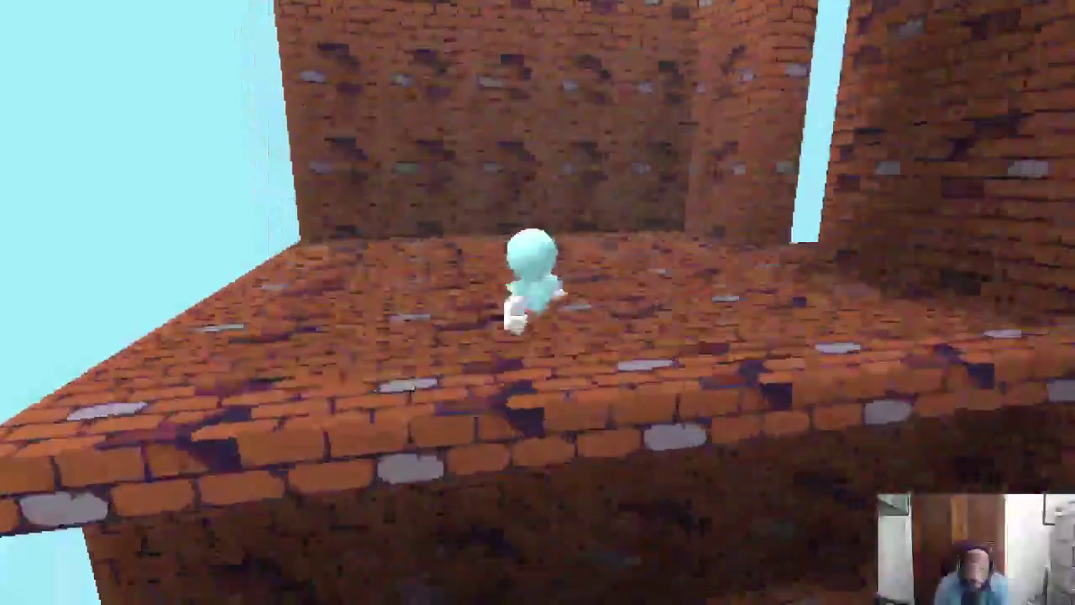
key(w)
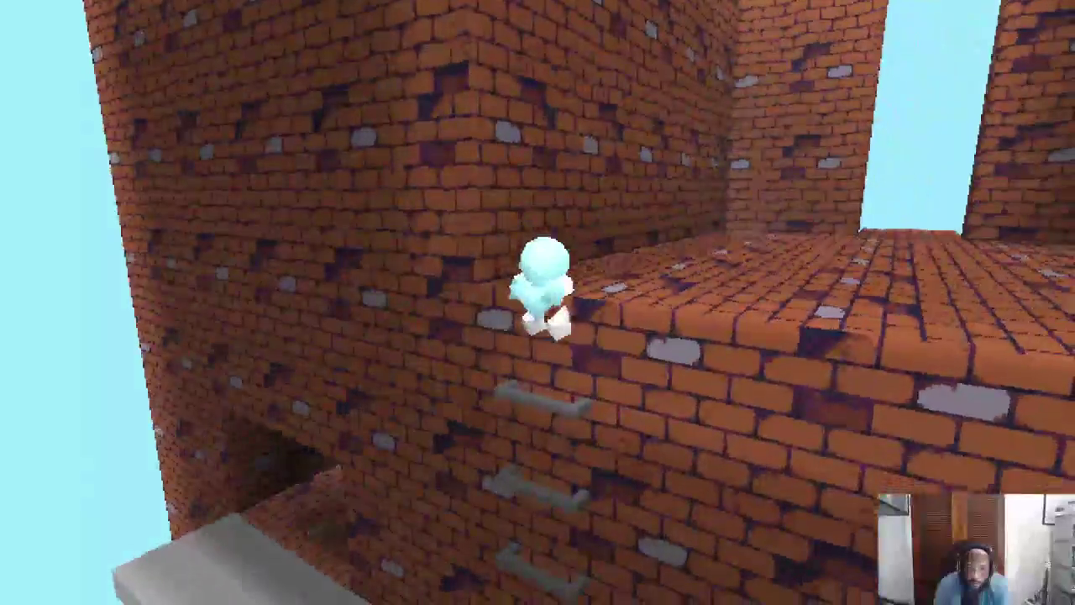
Step: Climb the ladder down, up to the rooftop edge and back down, then close the game
key(s)
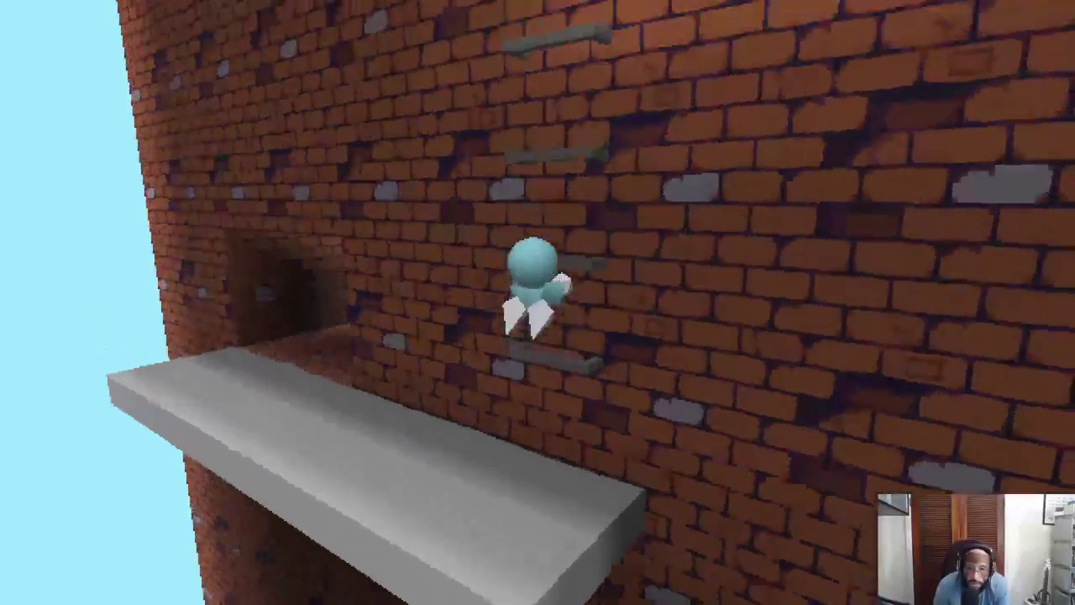
key(s)
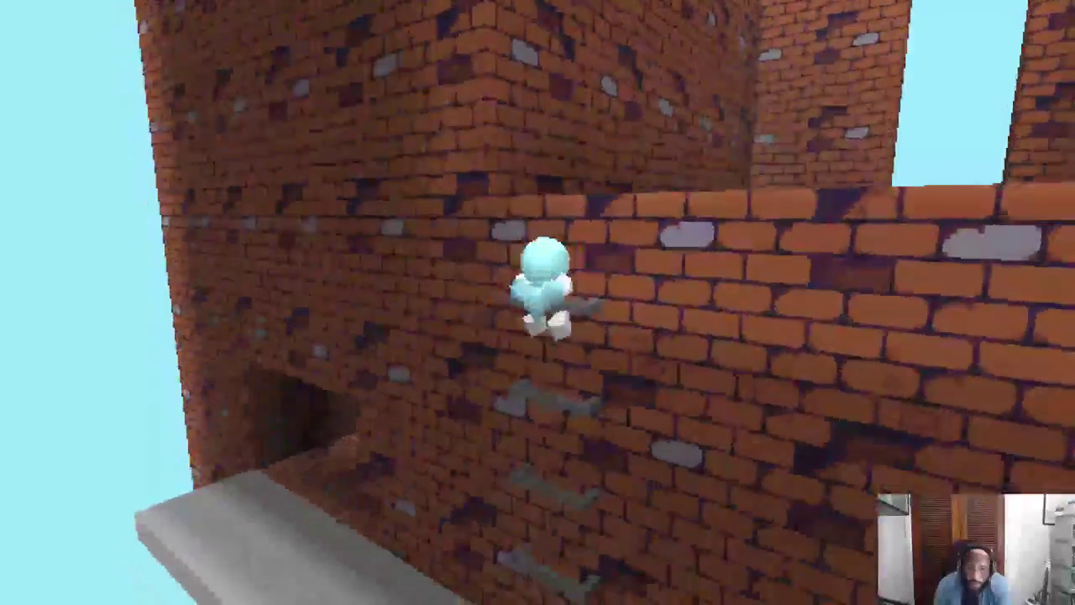
key(w)
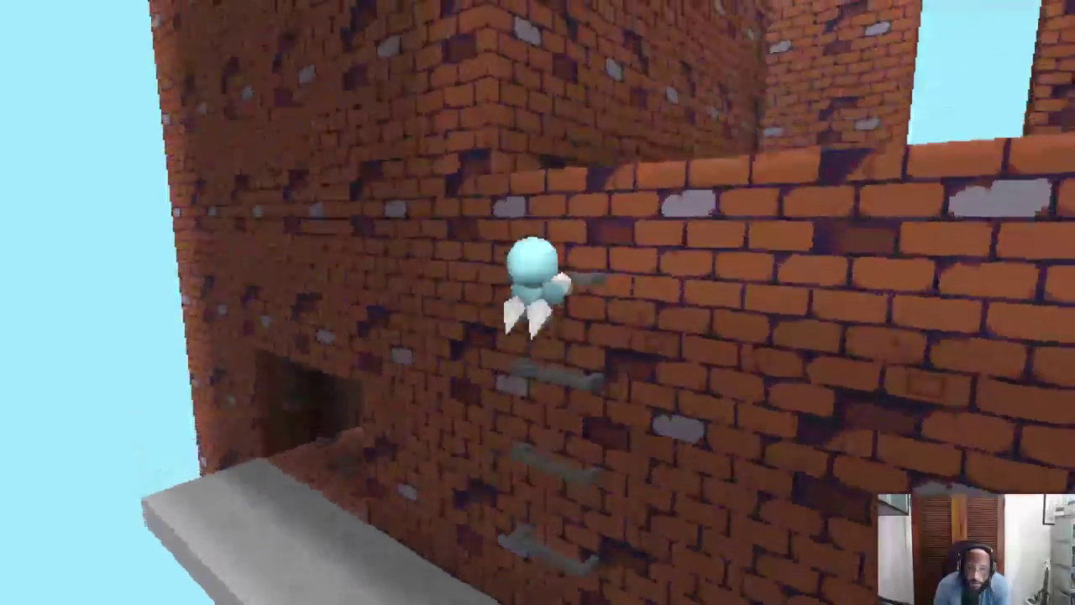
key(s)
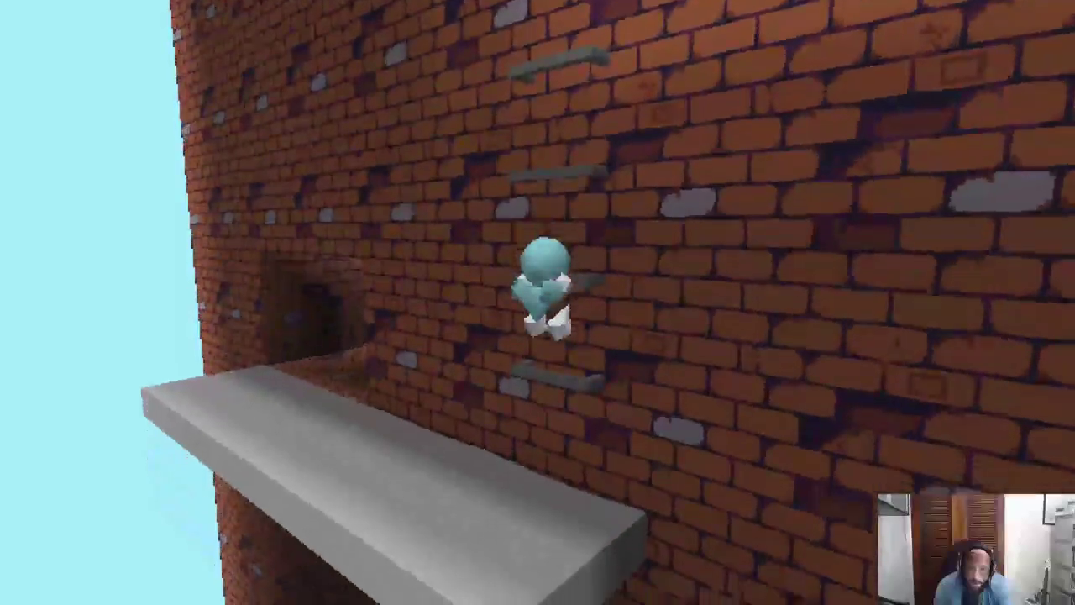
key(Escape)
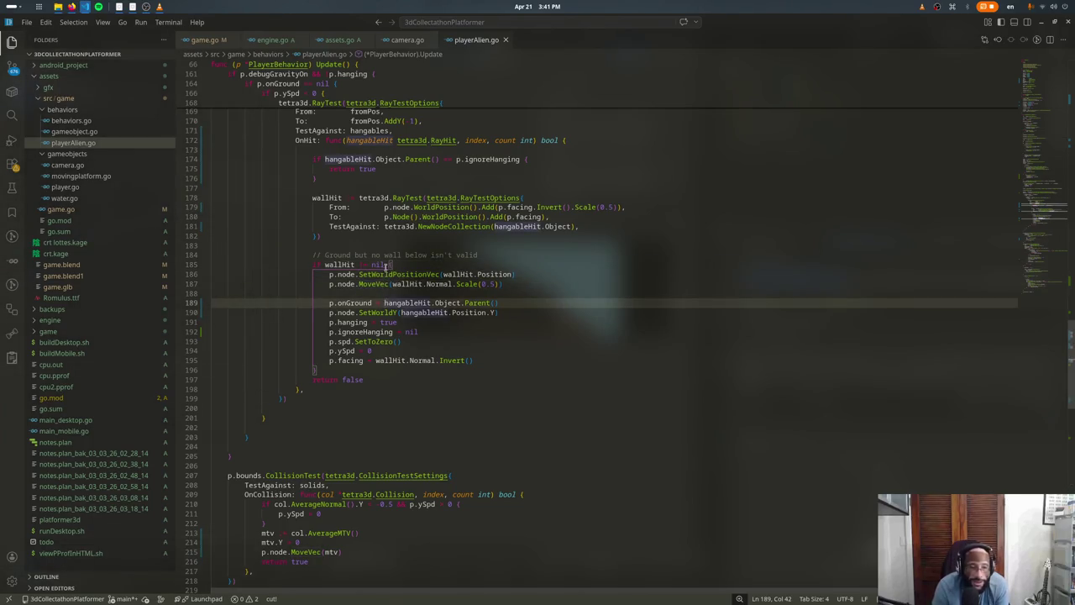
Step: Scroll up through the wall-hanging code in playerAlien.go
scroll(380, 254, up, 4)
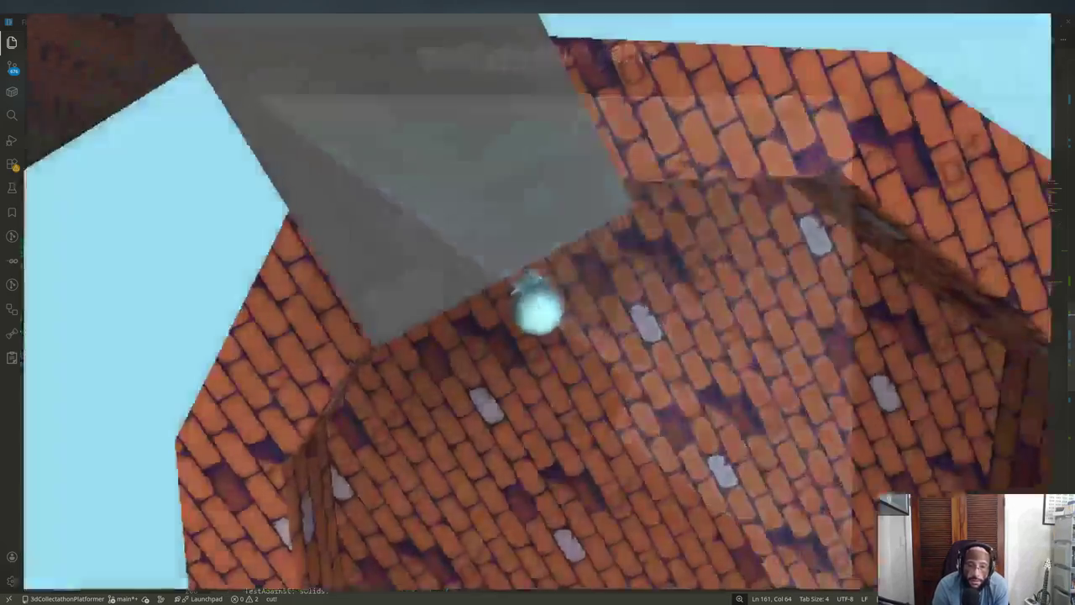
Step: Run up the ramp, along the brick ledge and hop across the grey blocks
key(w)
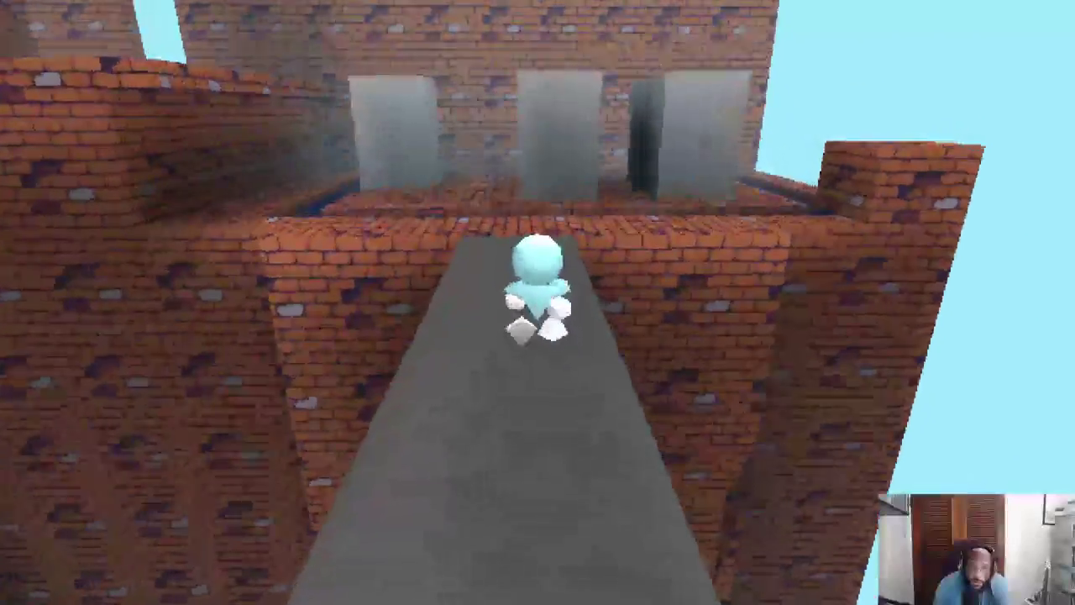
key(w)
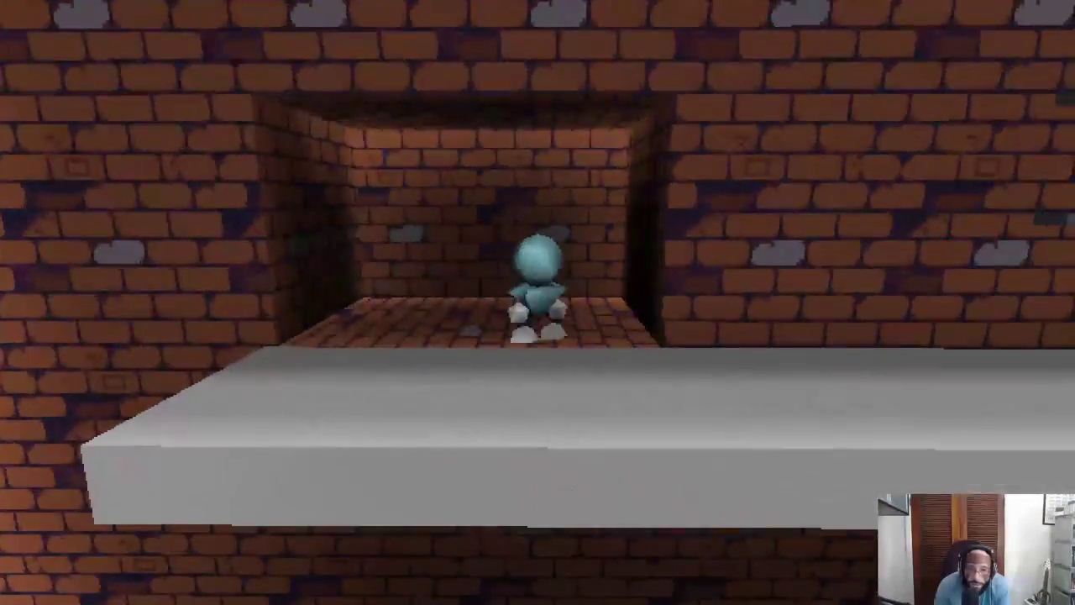
key(space)
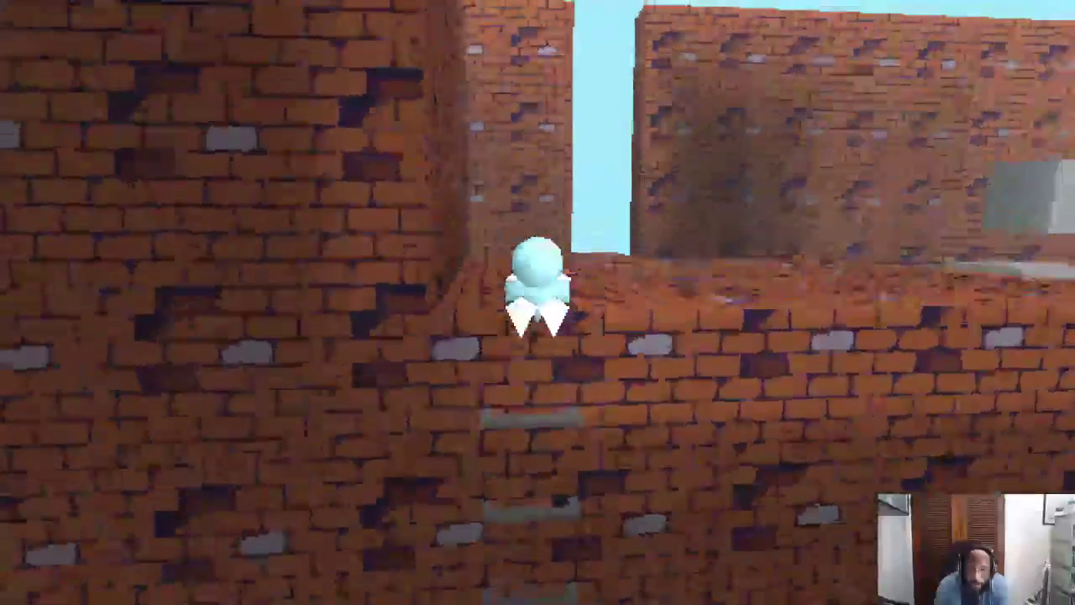
key(space)
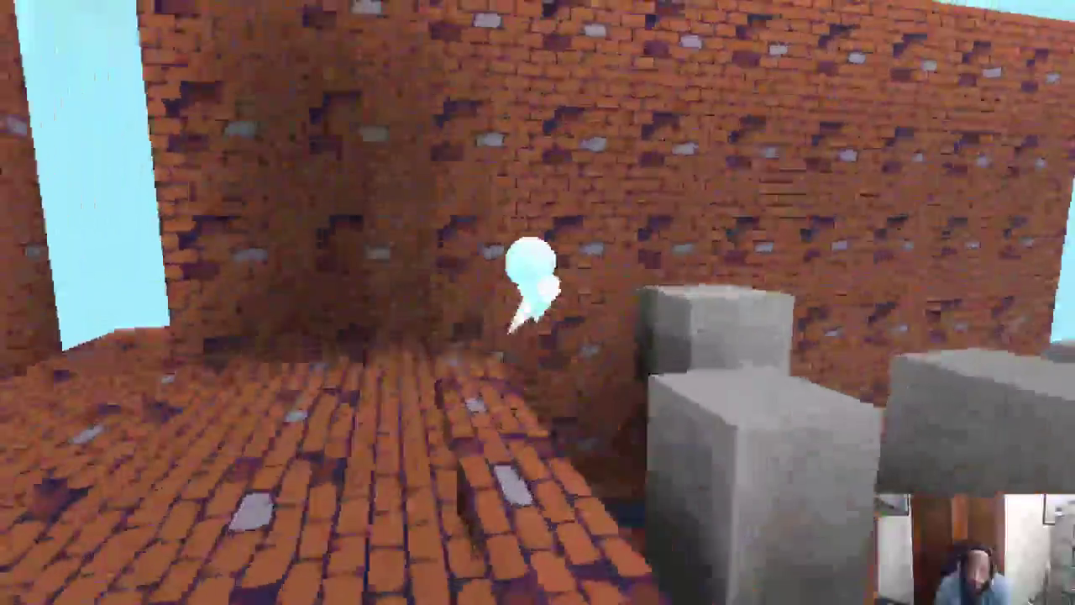
key(space)
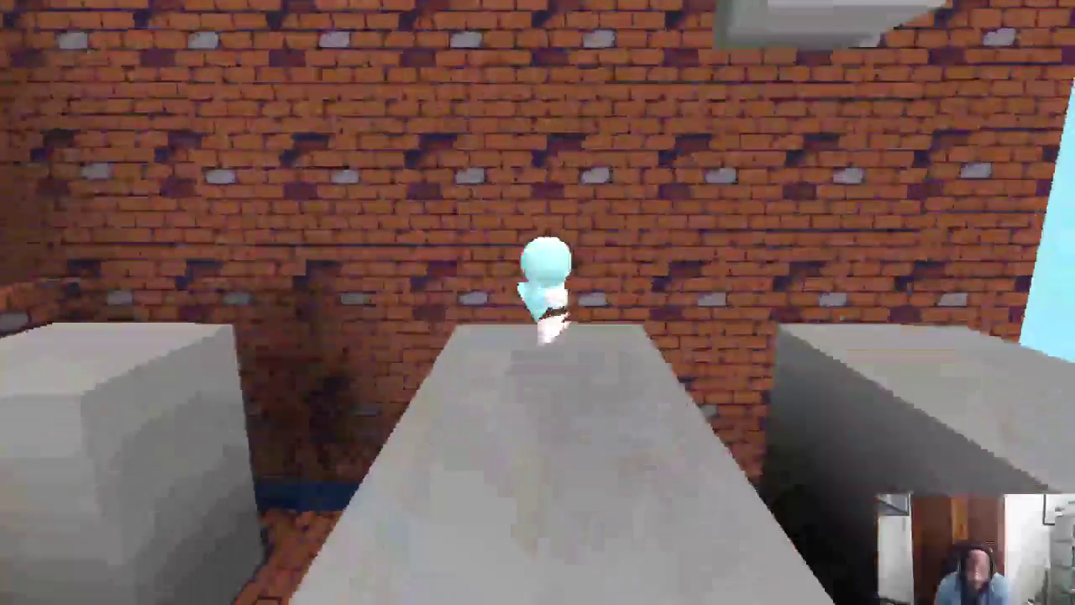
key(space)
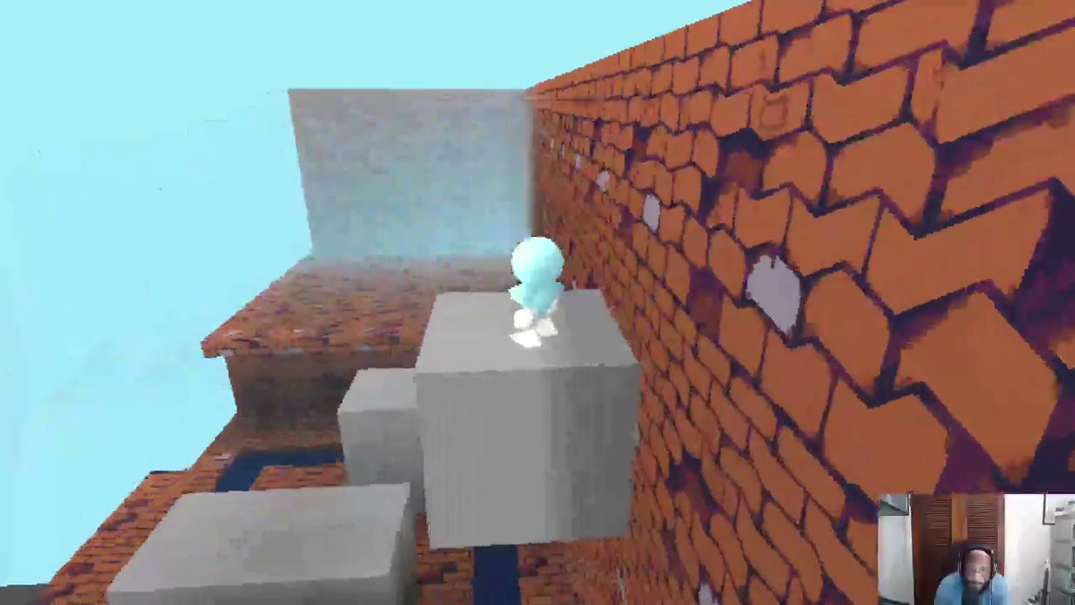
key(w)
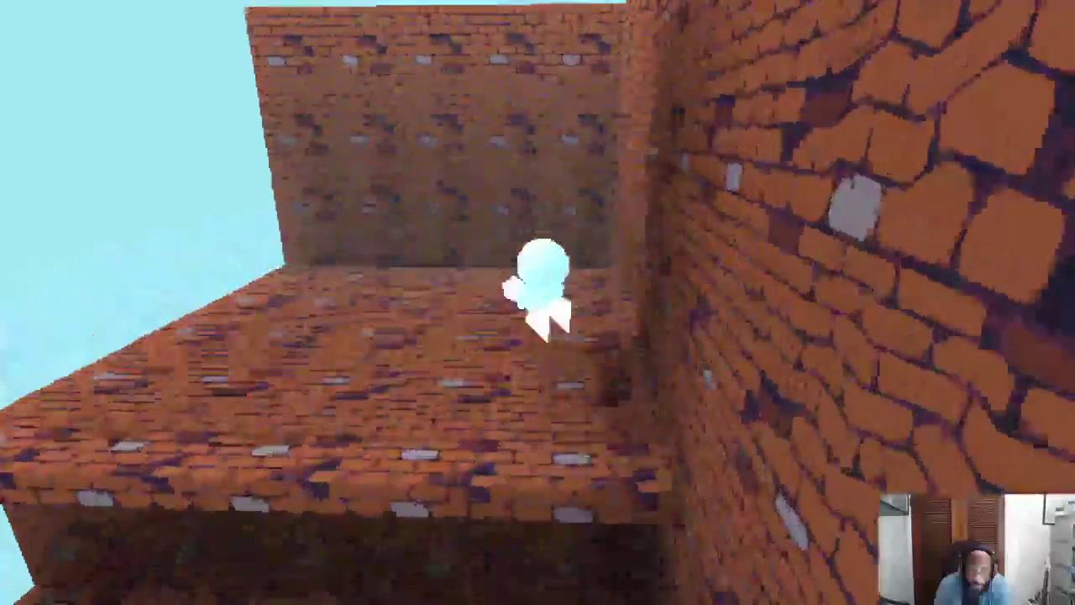
Step: Move onto the wall ladder and climb down to the grey slab and back up several times
key(a)
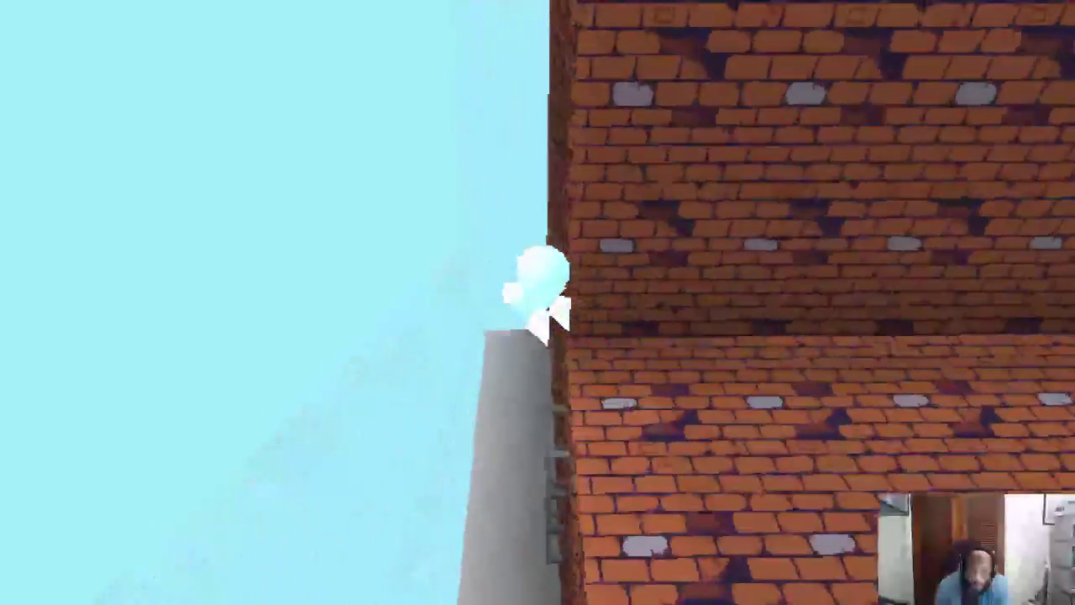
key(s)
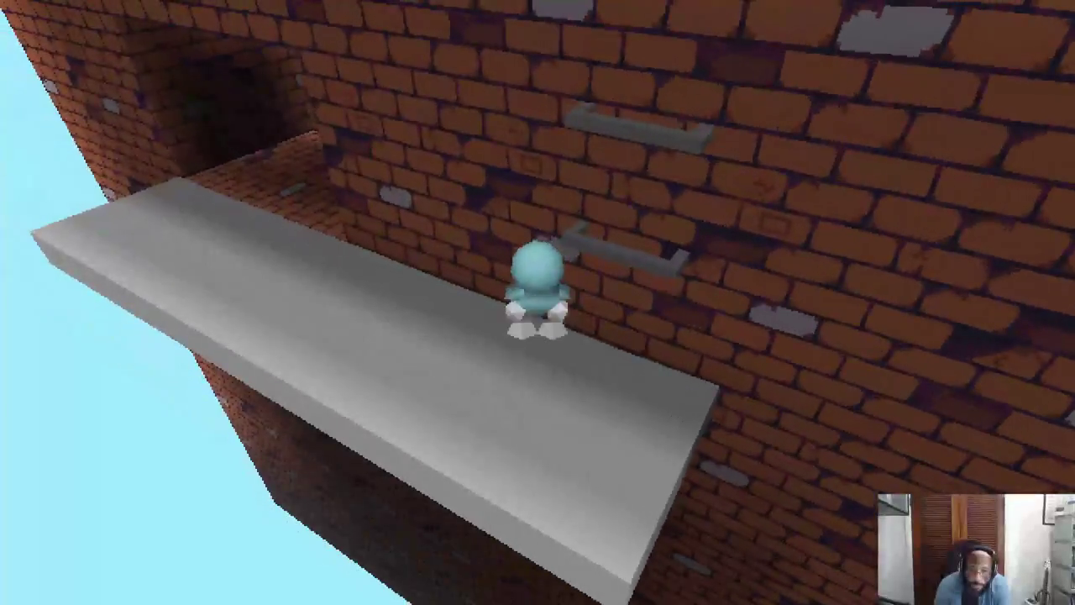
key(w)
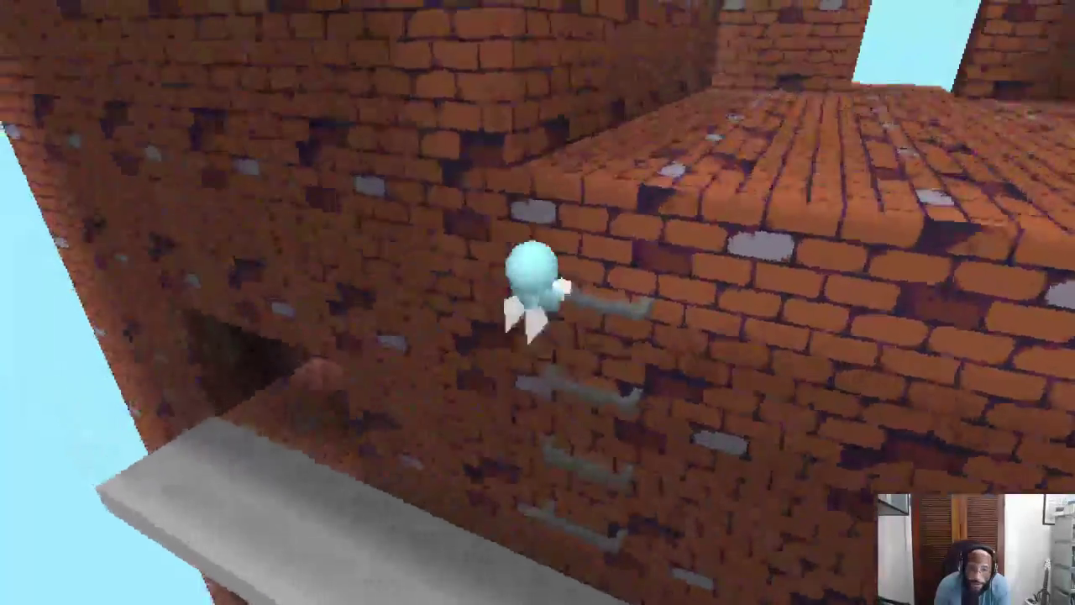
key(s)
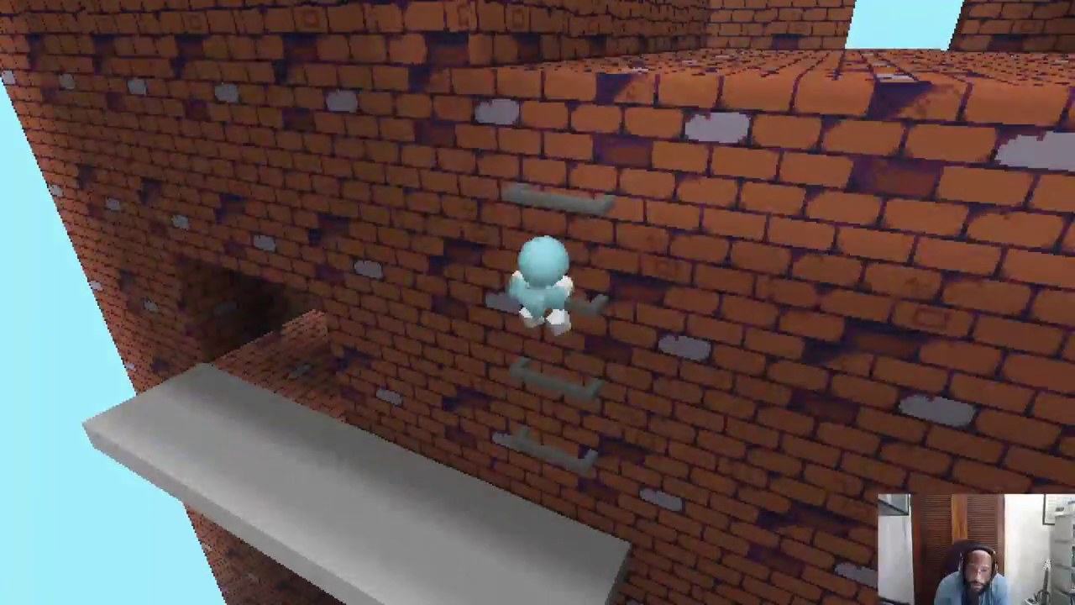
key(w)
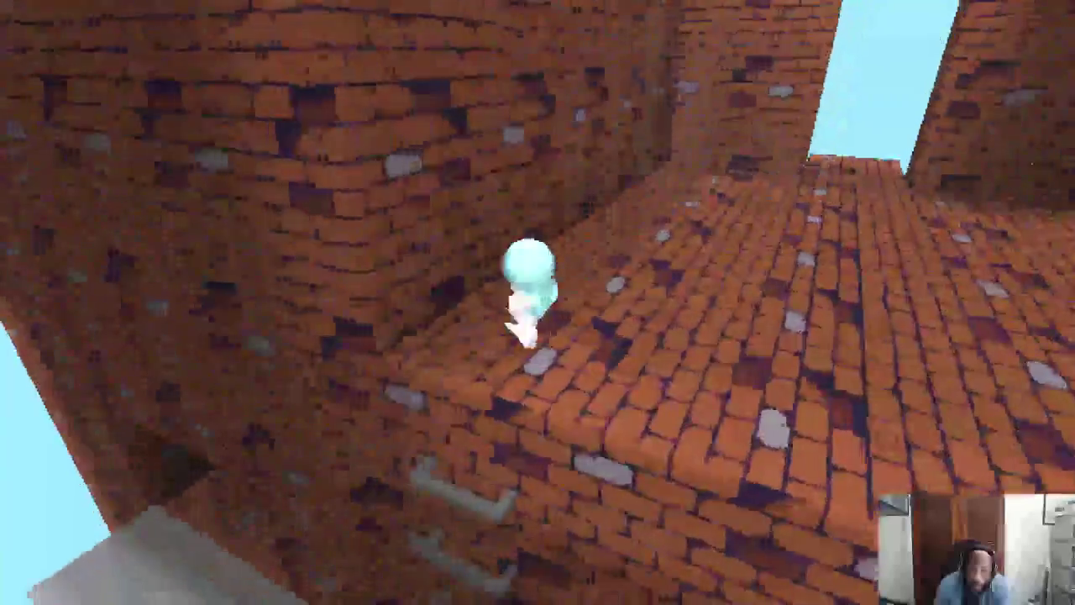
key(s)
key(s)
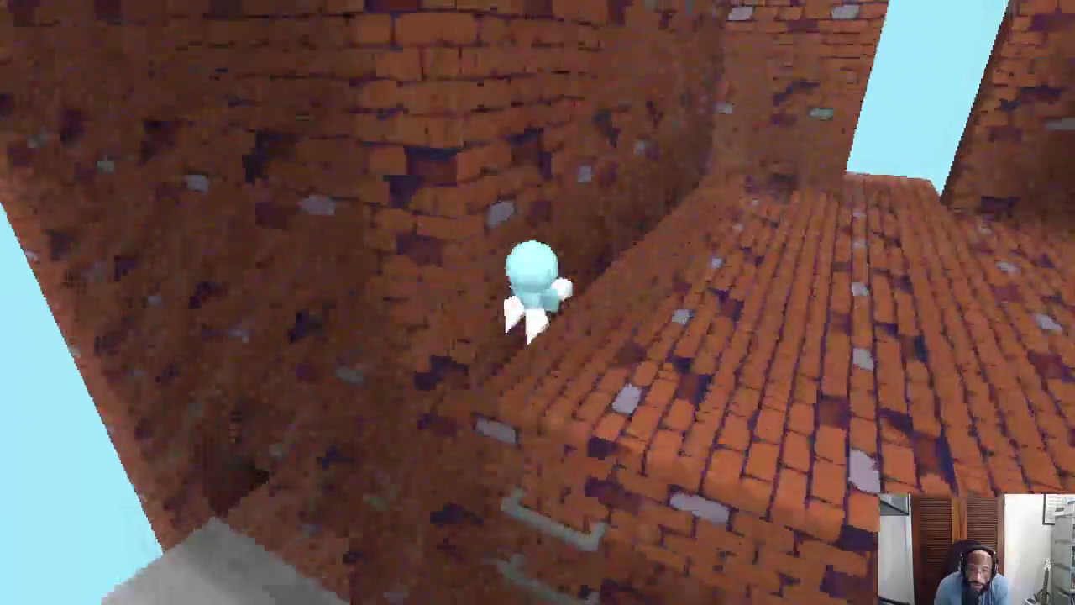
key(w)
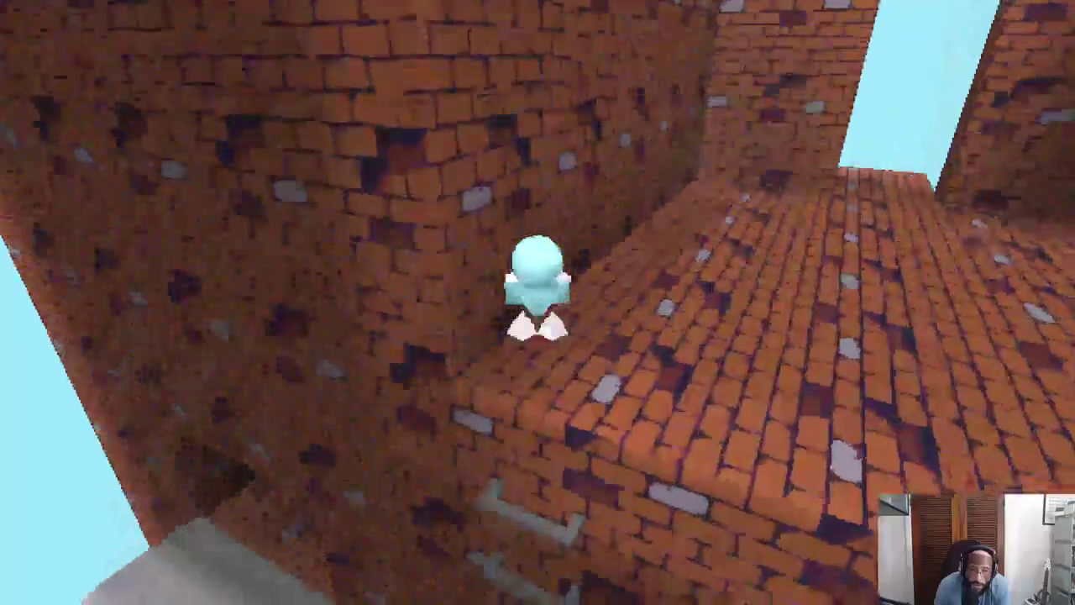
key(s)
key(w)
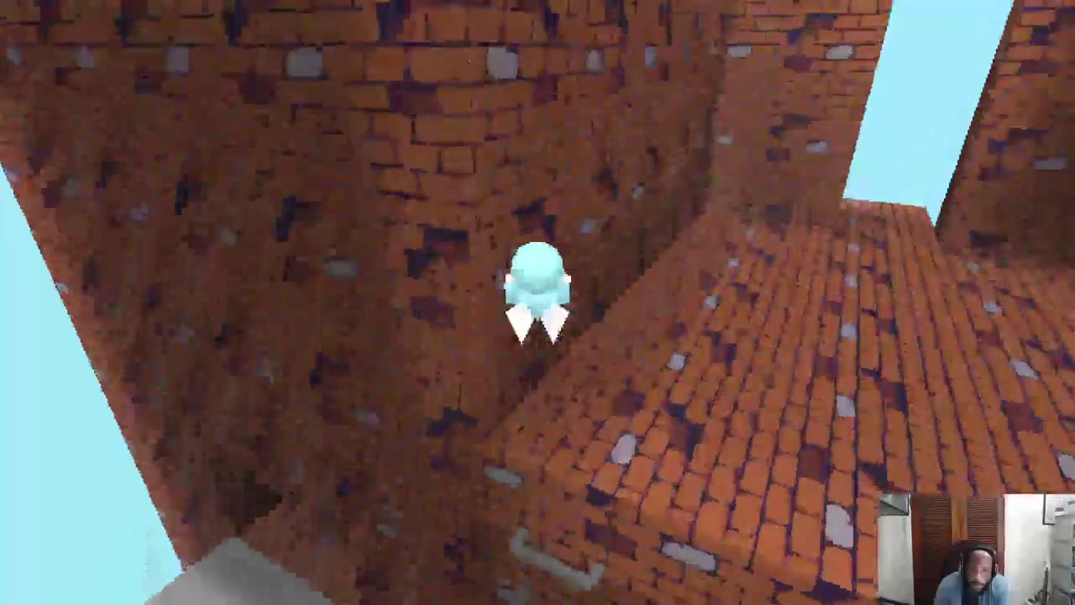
Step: Step back onto the ladder, climb toward the wall top, then drop to the grey platform
key(s)
key(w)
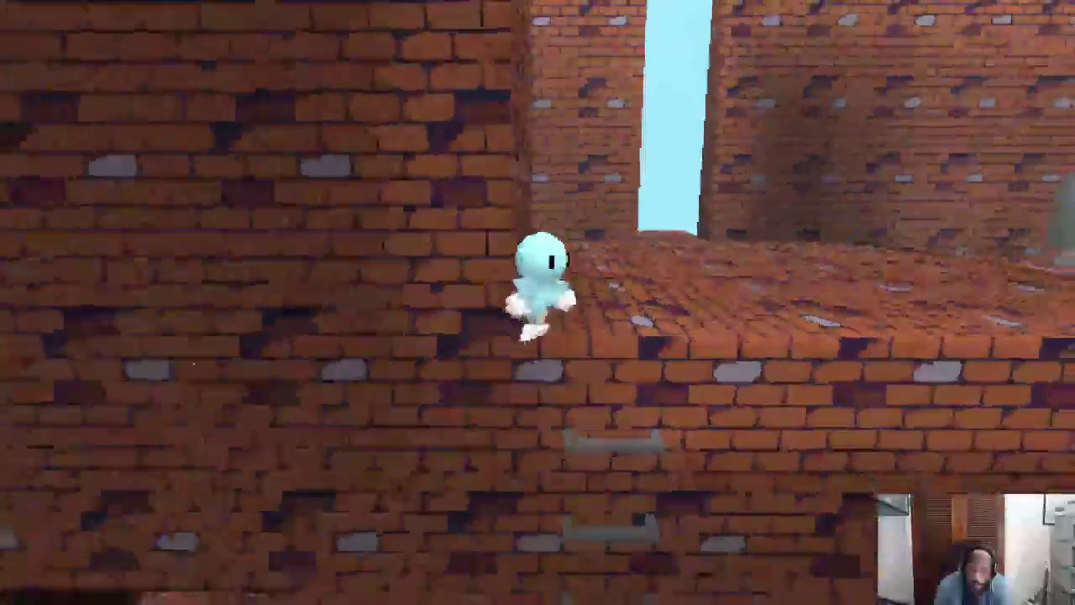
key(w)
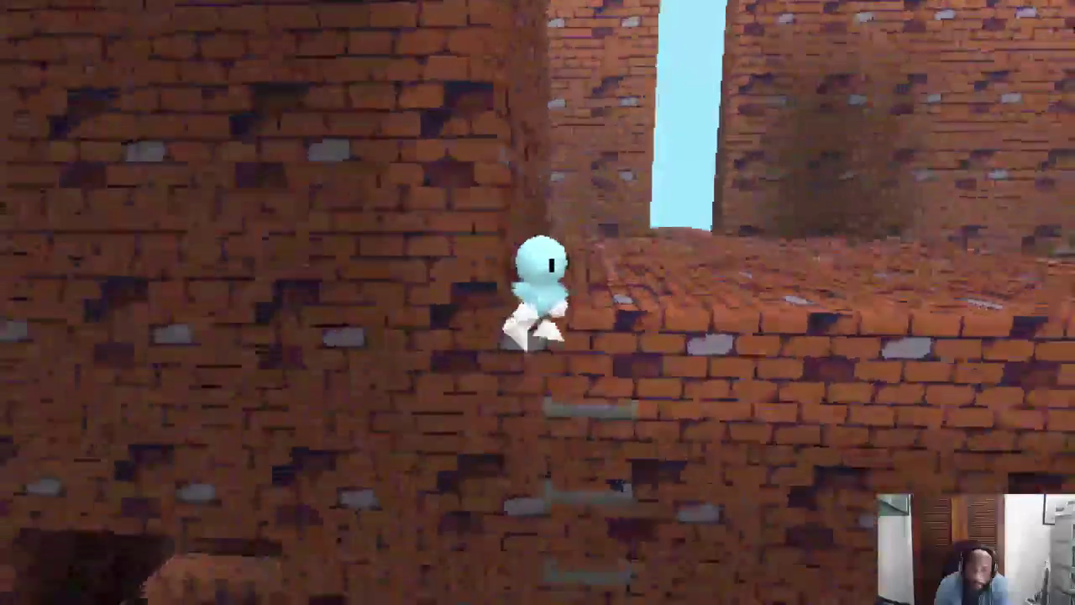
key(s)
key(w)
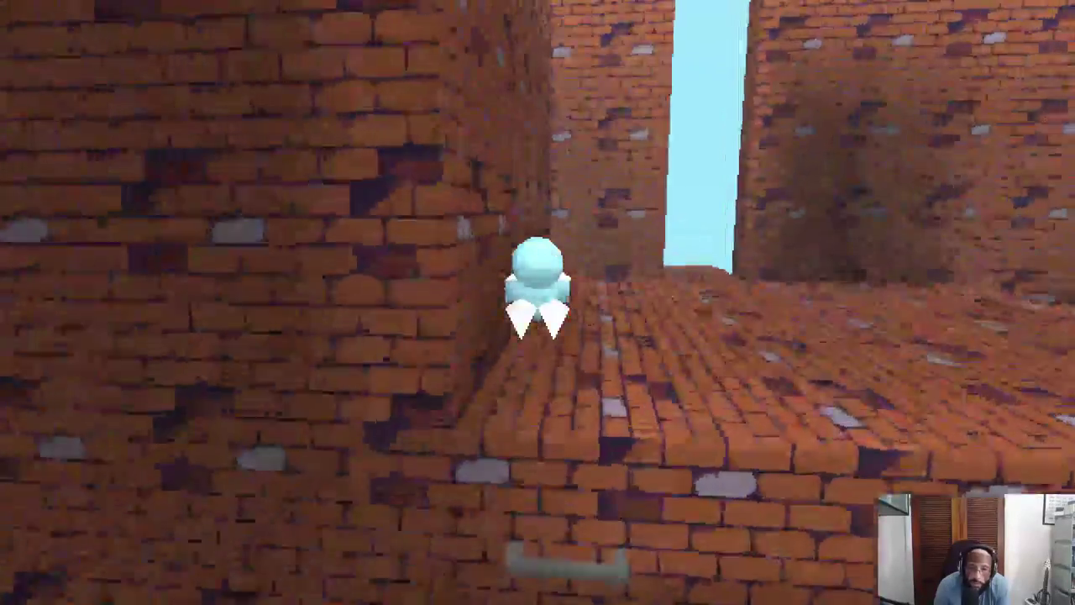
key(a)
key(s)
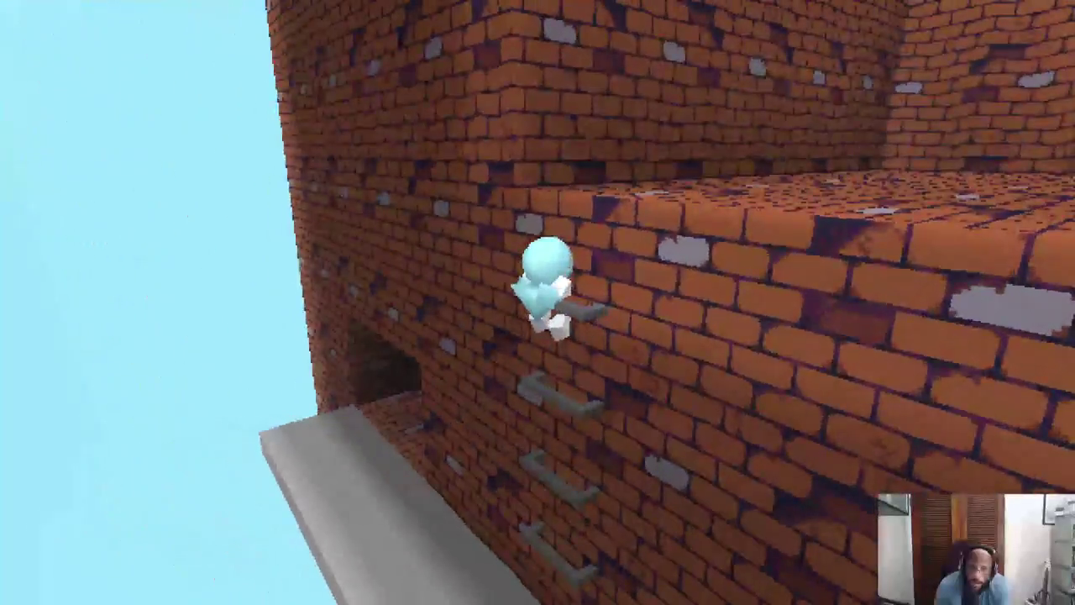
key(s)
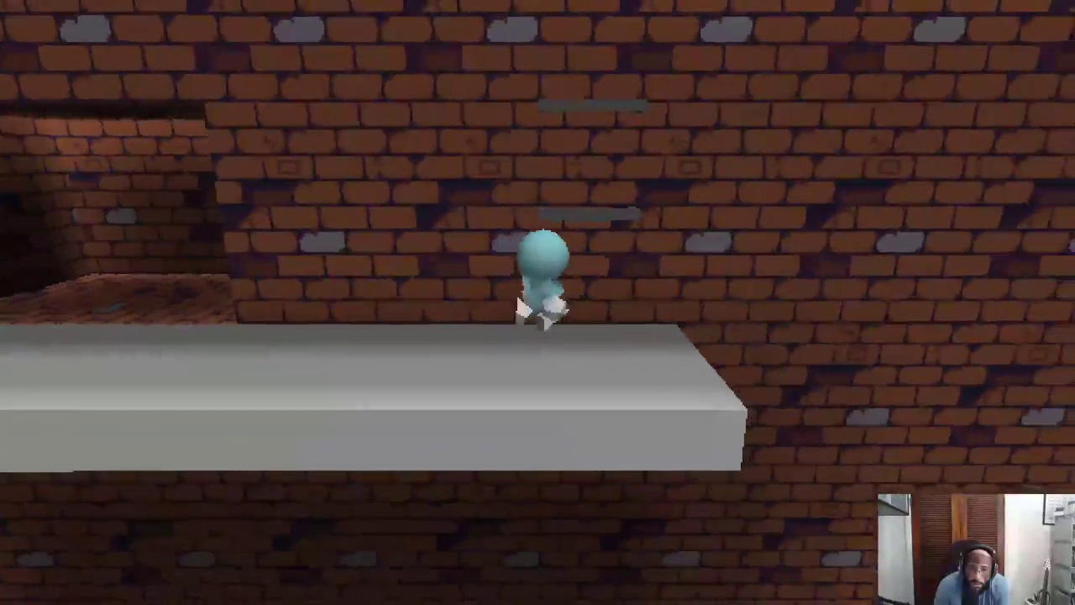
key(w)
key(s)
Step: Grab the ladder from the platform and alternate quick up and down climbs
key(w)
key(w)
key(s)
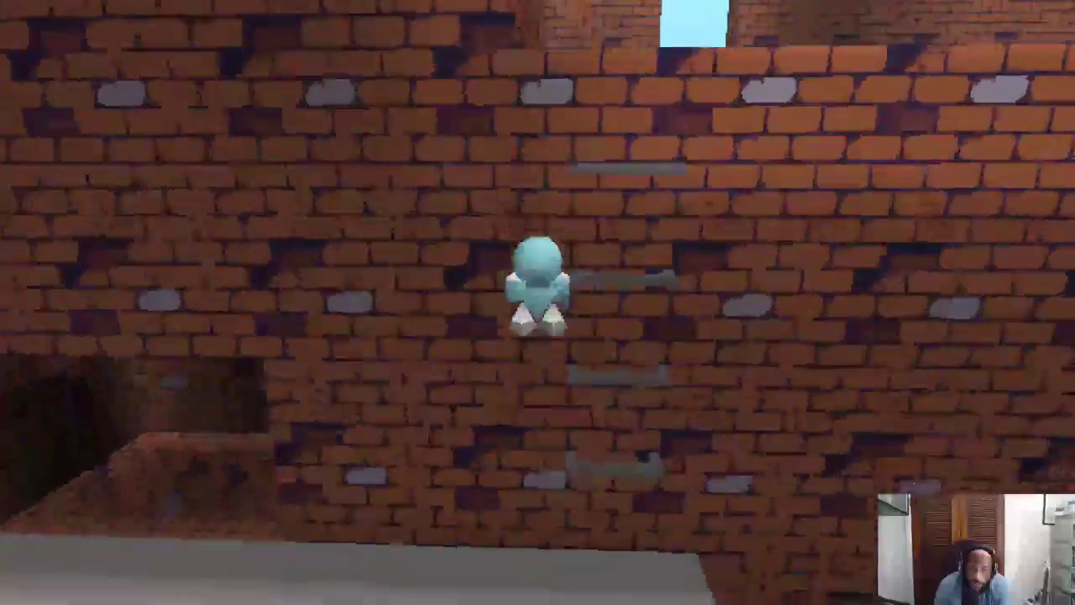
key(s)
key(w)
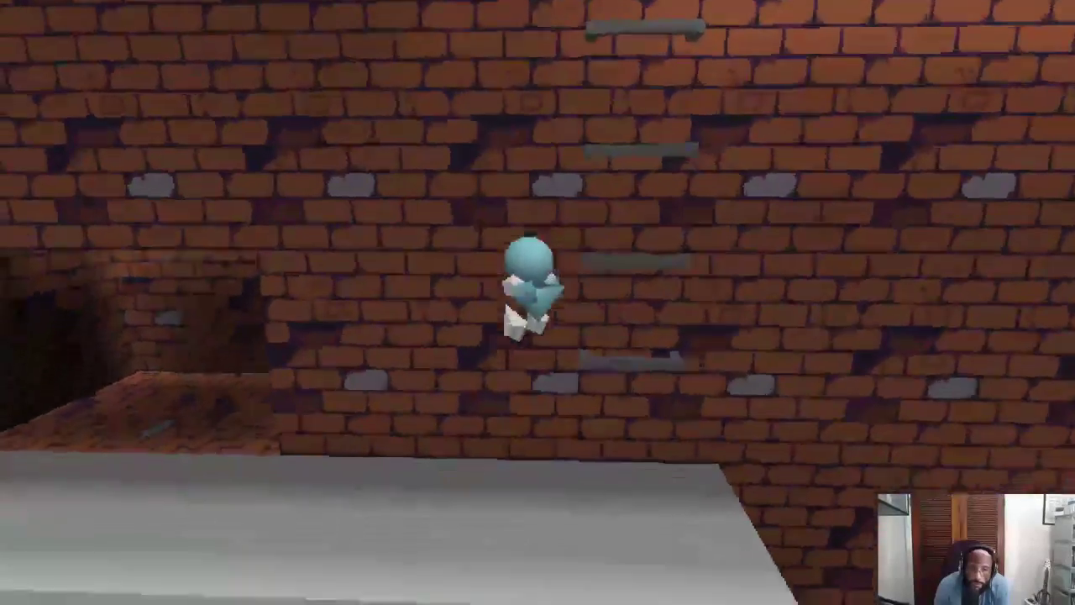
key(s)
key(w)
key(s)
key(w)
key(s)
Step: Finish the ladder test with short climbs, ending higher on the wall ladder
key(w)
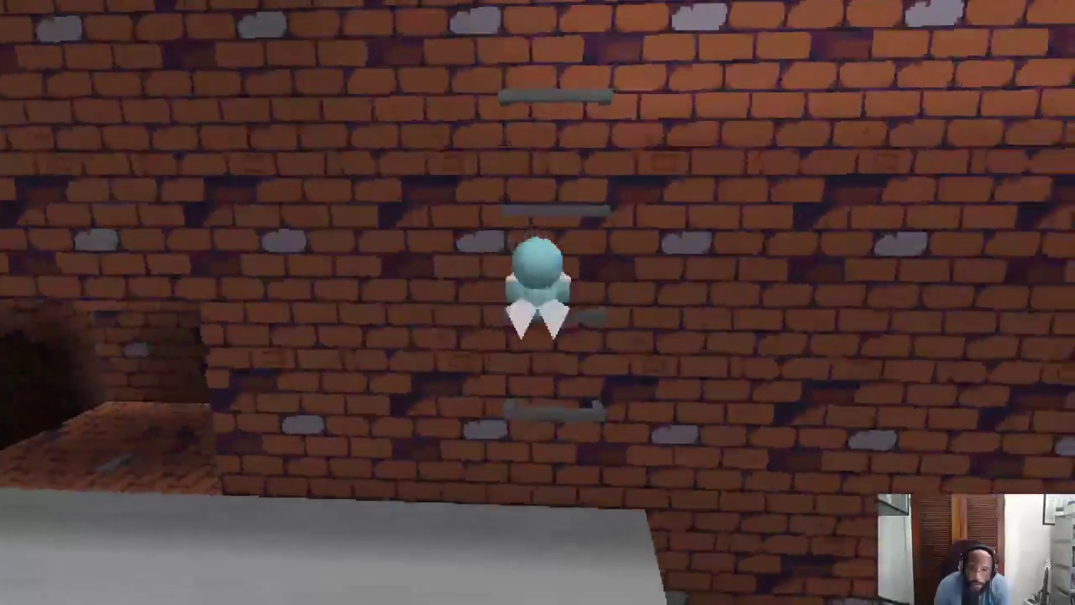
key(w)
key(s)
key(w)
key(s)
key(w)
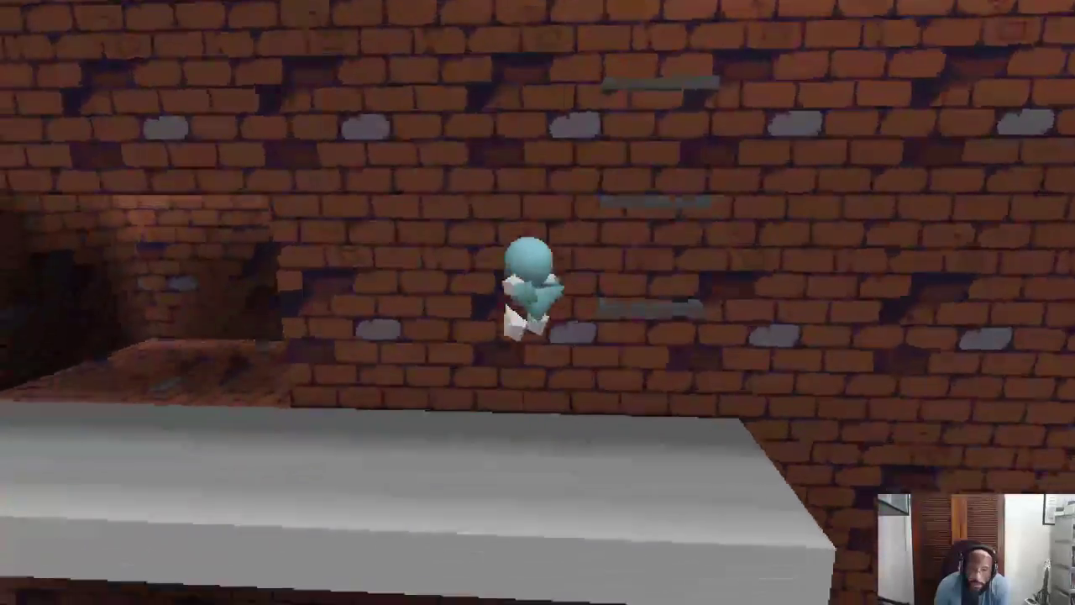
key(w)
key(s)
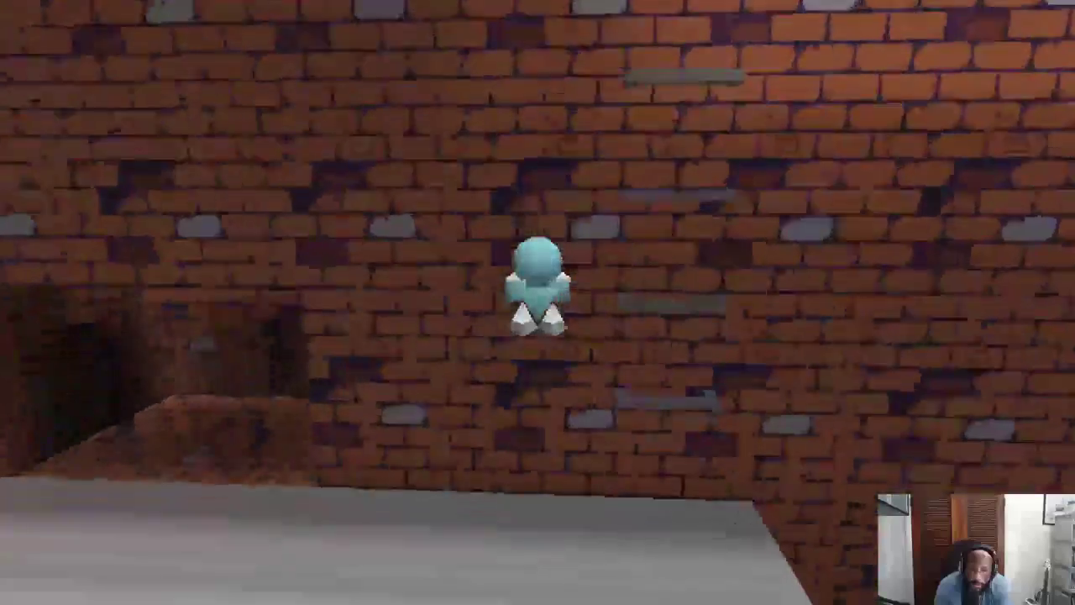
key(w)
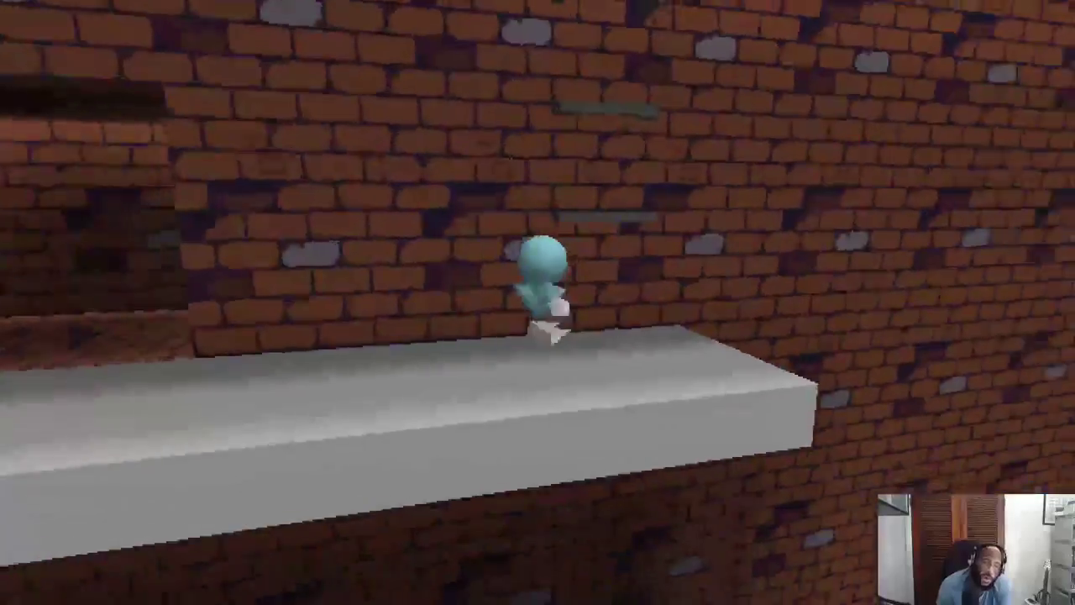
key(w)
key(w)
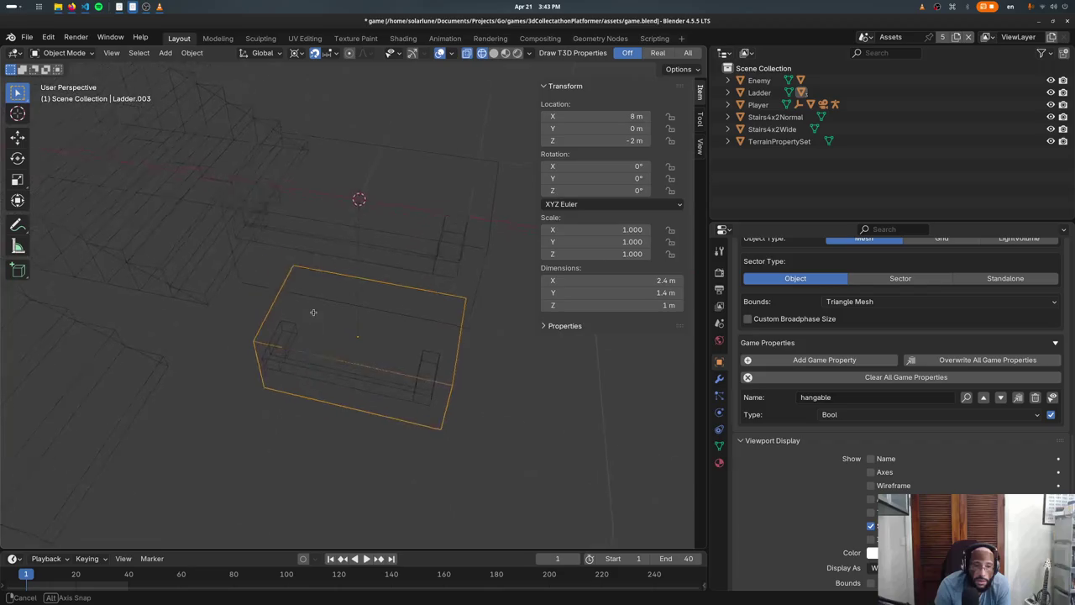
Step: Switch to Material Preview shading and inspect Ladder.003 from the top and front views
key(z)
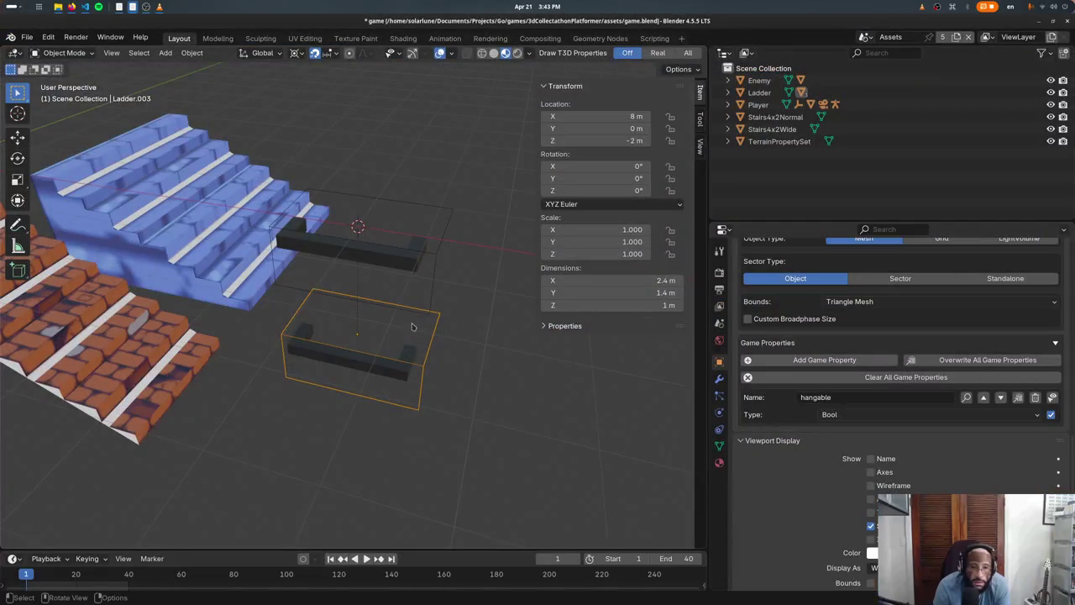
key(KP_7)
key(KP_1)
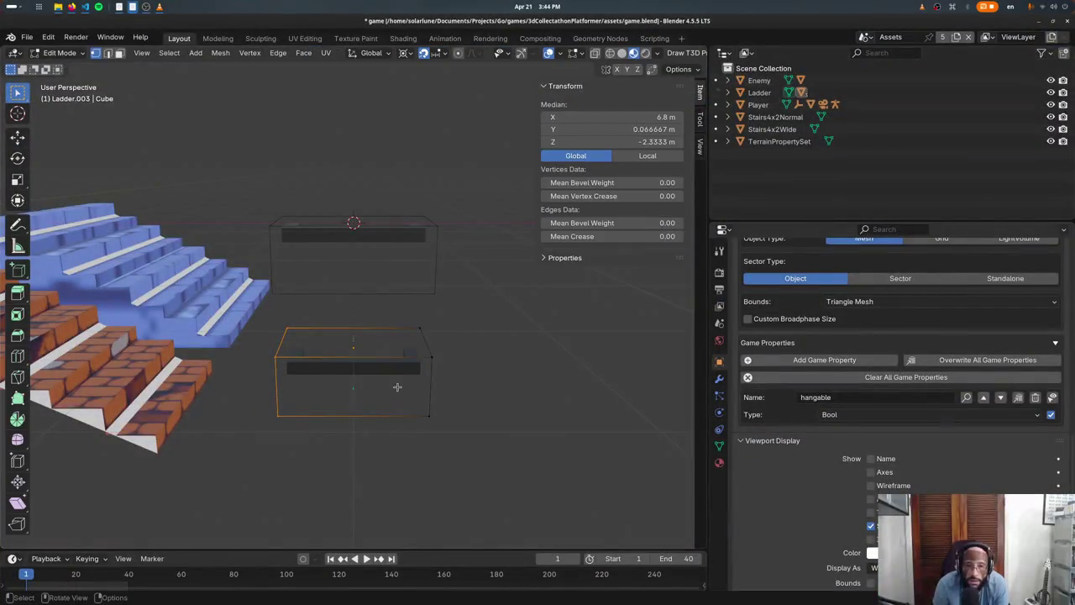
Step: In top view with X-ray enabled, box-select the Ladder.003 ledge geometry
key(KP_7)
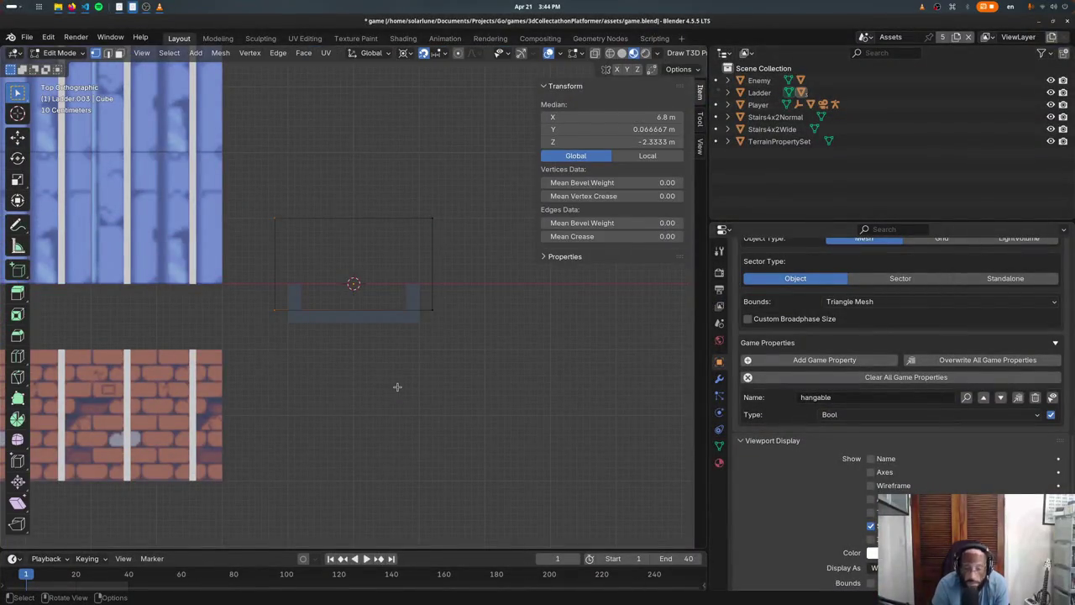
key(KP_1)
key(KP_7)
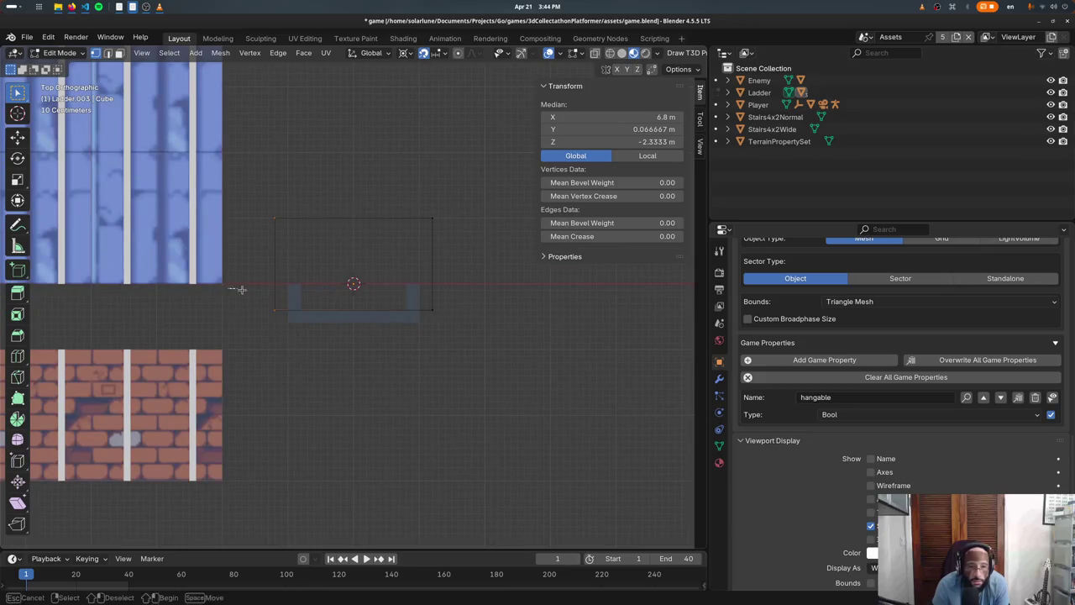
key(alt+z)
drag(174, 268, 342, 342)
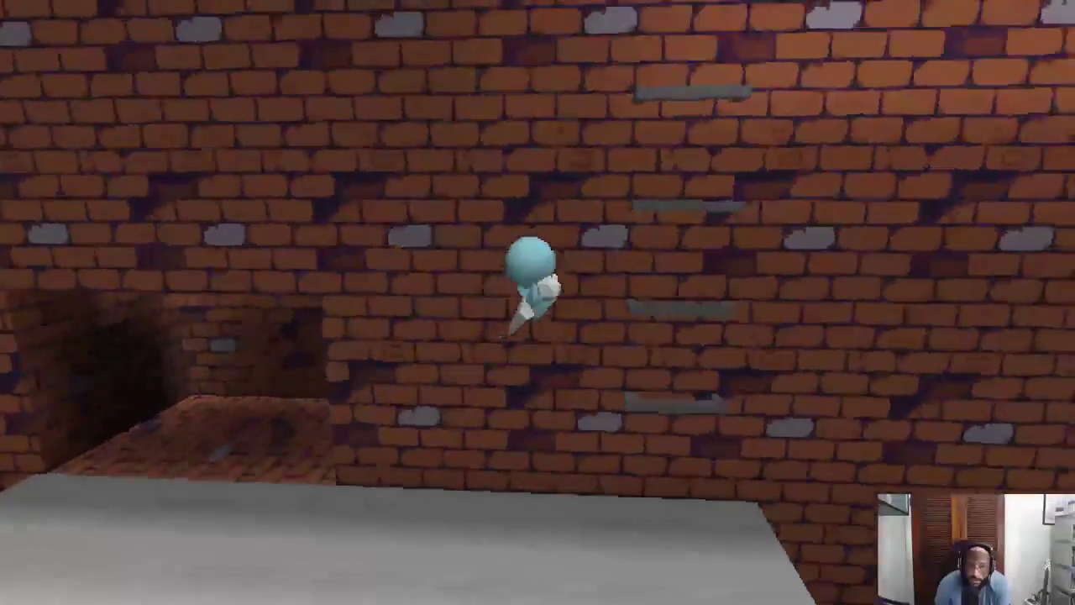
Step: Close the game and orbit the Blender view around the ladder pieces
key(Escape)
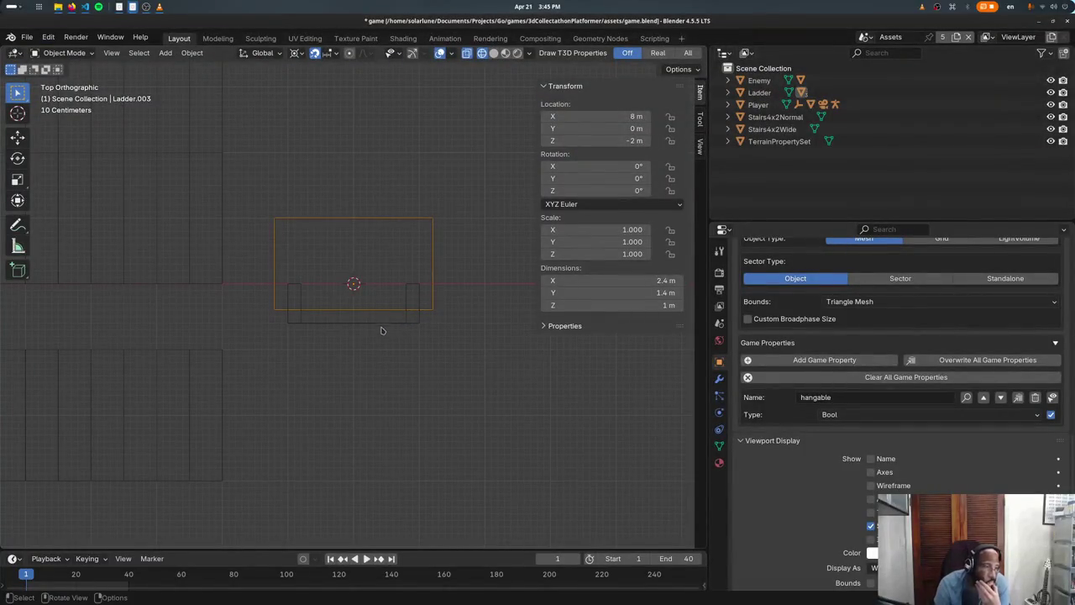
middle_drag(383, 330, 417, 389)
Step: Select the upper Ladder box, enter Edit Mode and delete its faces
key(shift+z)
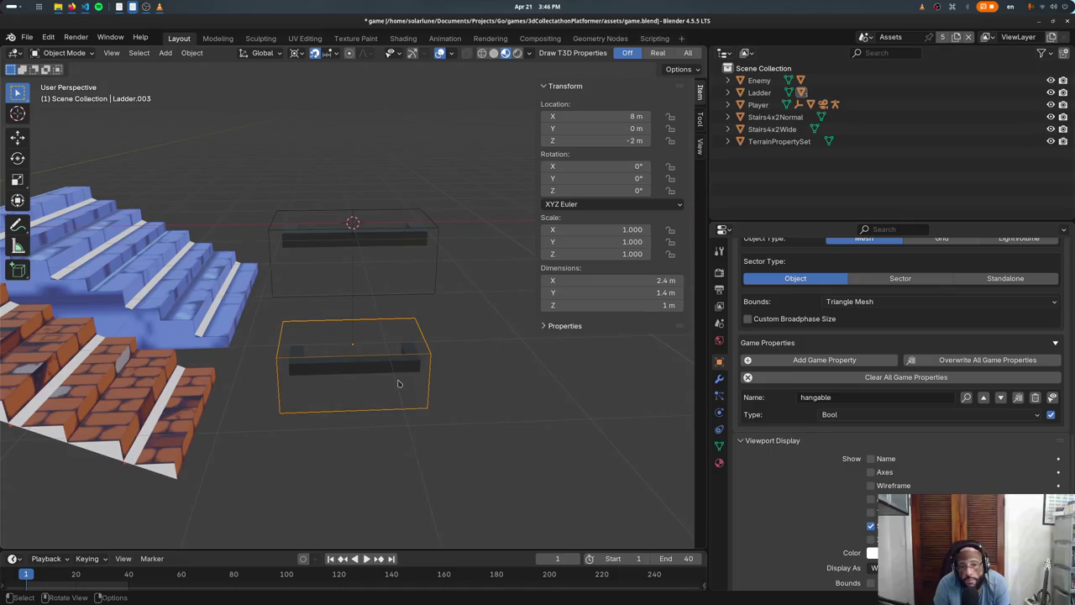
click(414, 296)
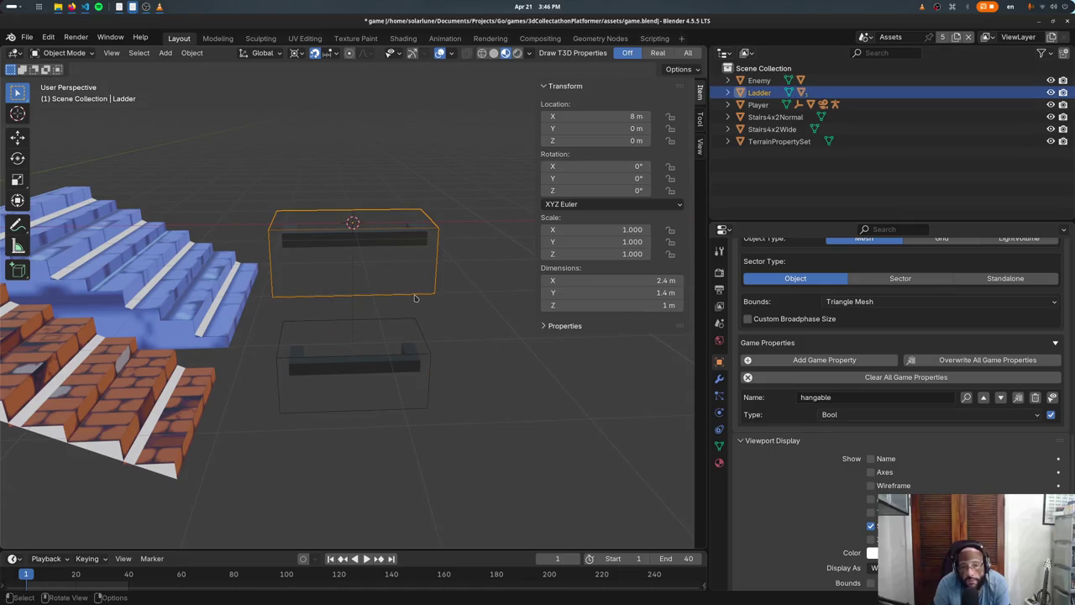
key(Tab)
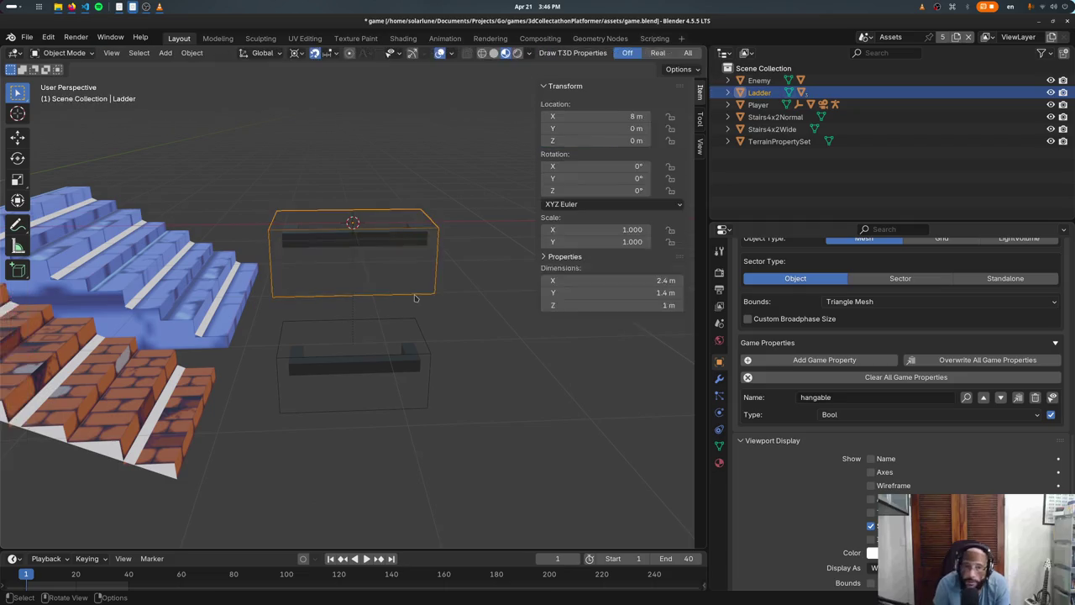
click(415, 294)
key(KP_3)
key(shift+s)
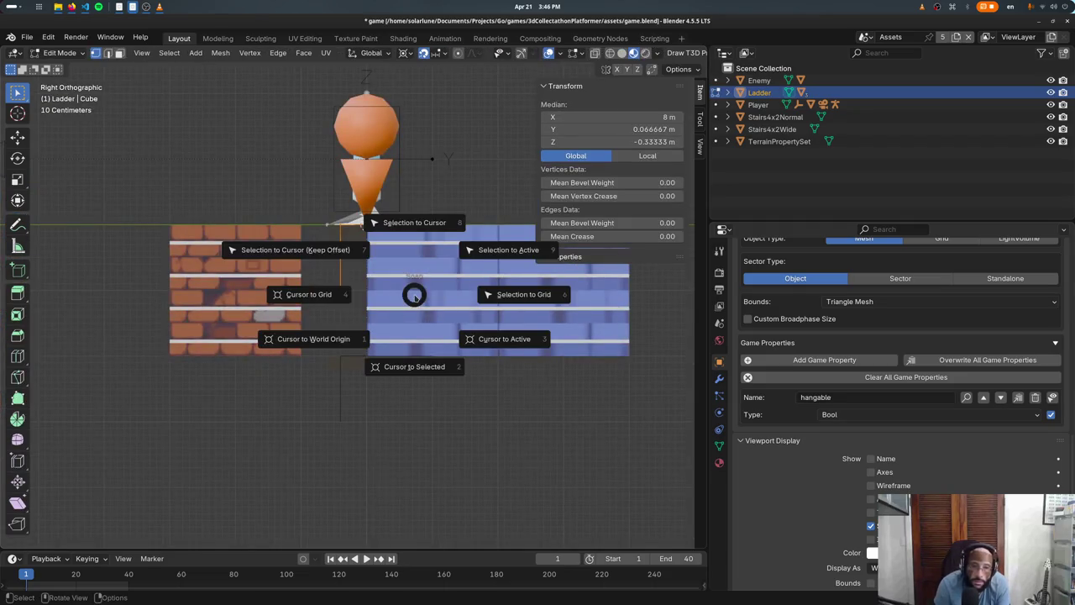
key(x)
click(414, 295)
Step: Add a new cube to the Ladder mesh and move it into place from the top view
key(F3)
text(add cub)
key(Return)
key(KP_7)
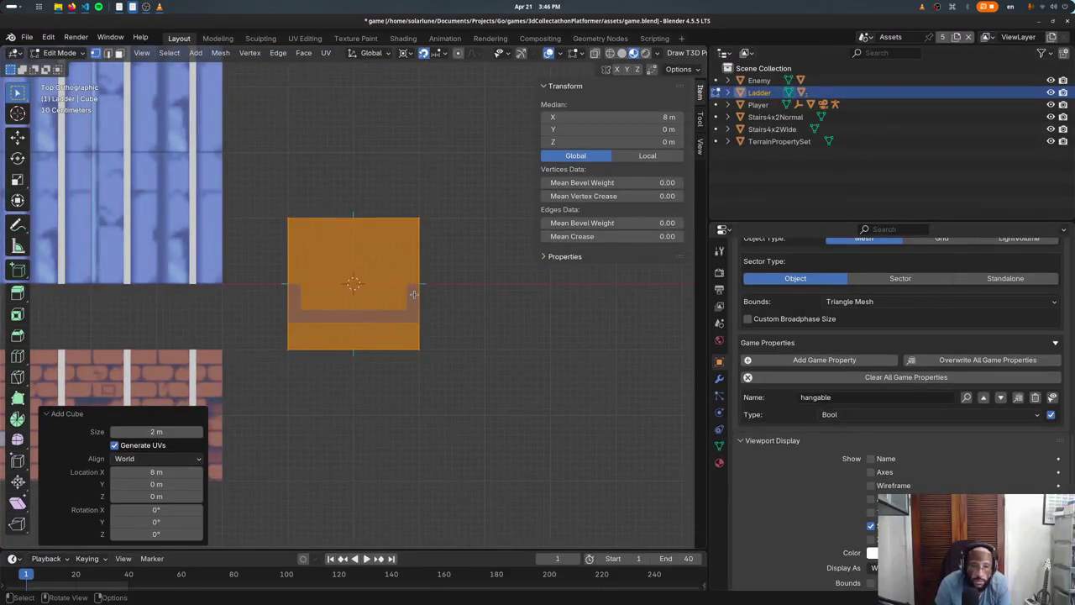
key(shift+z)
key(g)
click(472, 314)
Step: Reposition the cube's bottom edge and scale the cube to half height along Z
drag(247, 330, 443, 435)
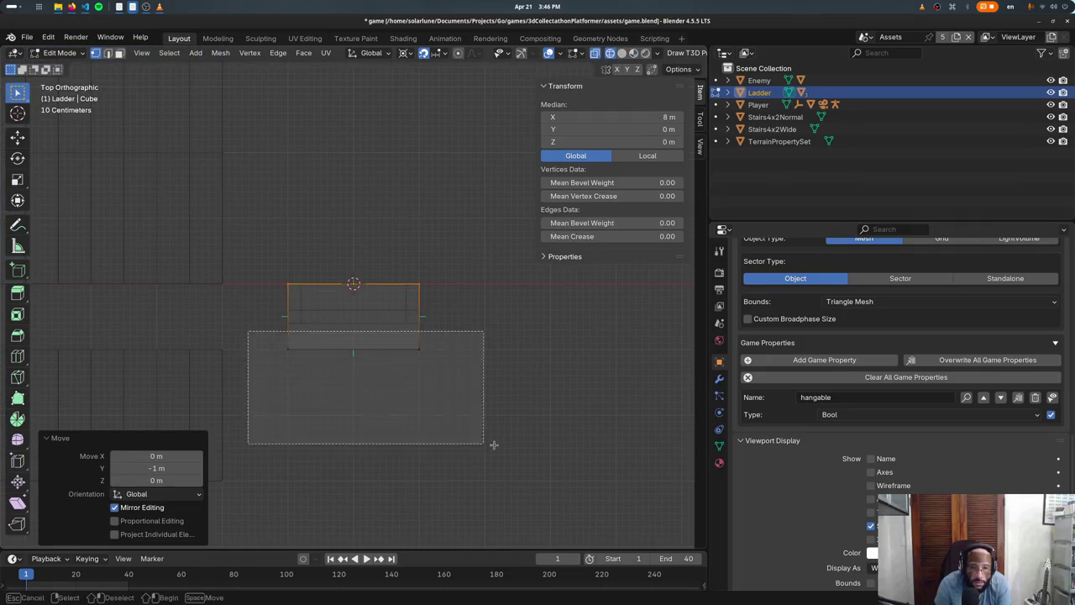
key(g)
click(483, 396)
key(KP_3)
drag(249, 126, 479, 336)
key(s)
key(z)
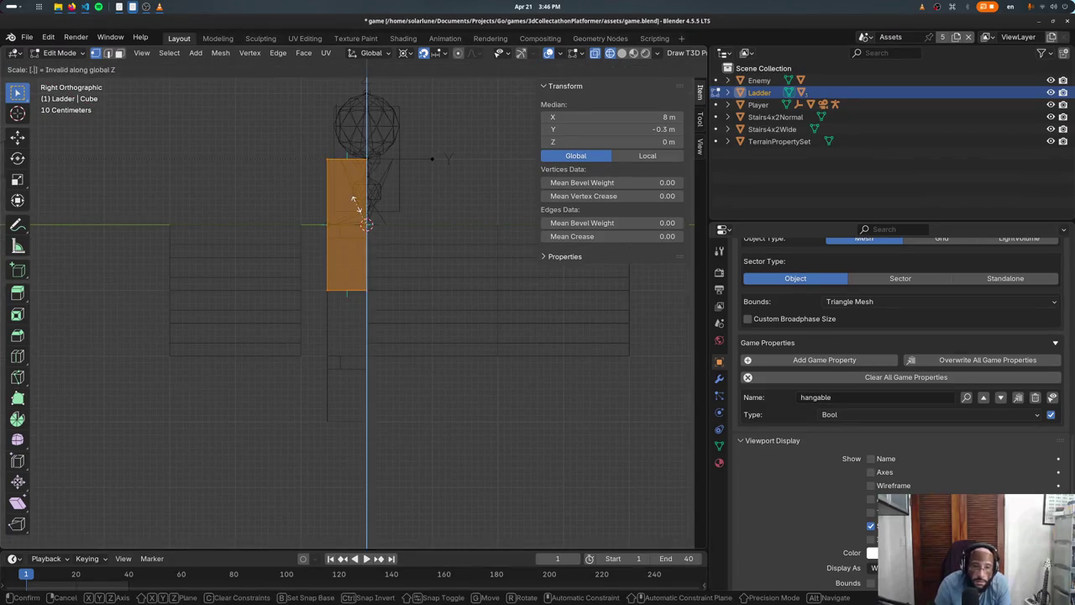
click(356, 204)
text(sz.5)
click(356, 205)
Step: Move the flattened bar vertically along Z to its final ledge height
key(g)
key(z)
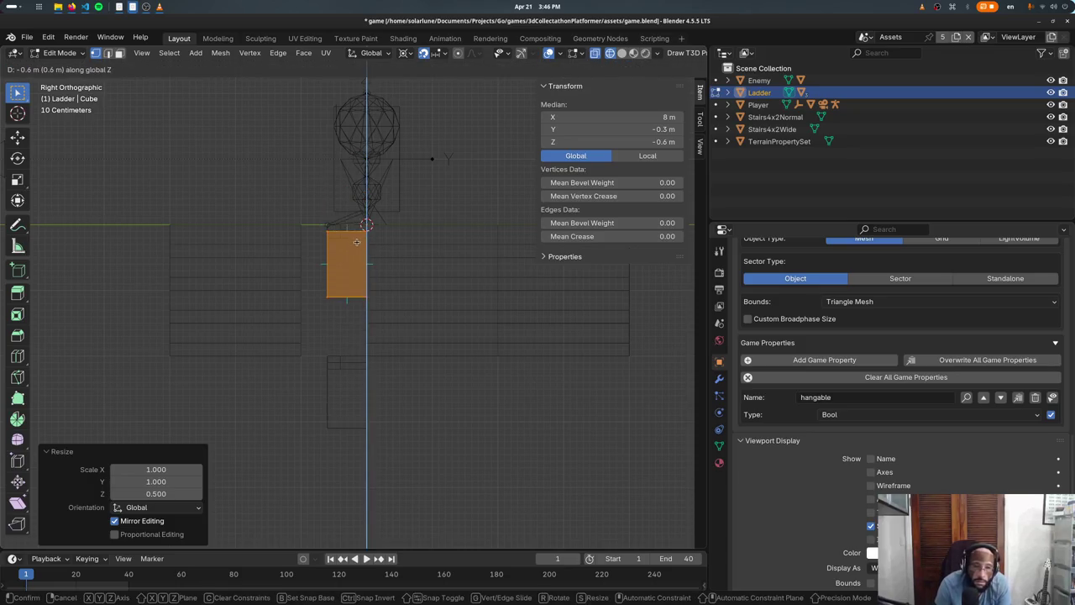
click(356, 242)
click(347, 288)
key(g)
key(z)
click(495, 313)
Step: Exit Edit Mode, restore textured shading and save game.blend to export the ladder
key(Tab)
mouse_move(496, 303)
middle_down()
mouse_move(369, 280)
mouse_move(440, 320)
middle_up()
key(shift+z)
key(ctrl+s)
scroll(750, 400, up, 4)
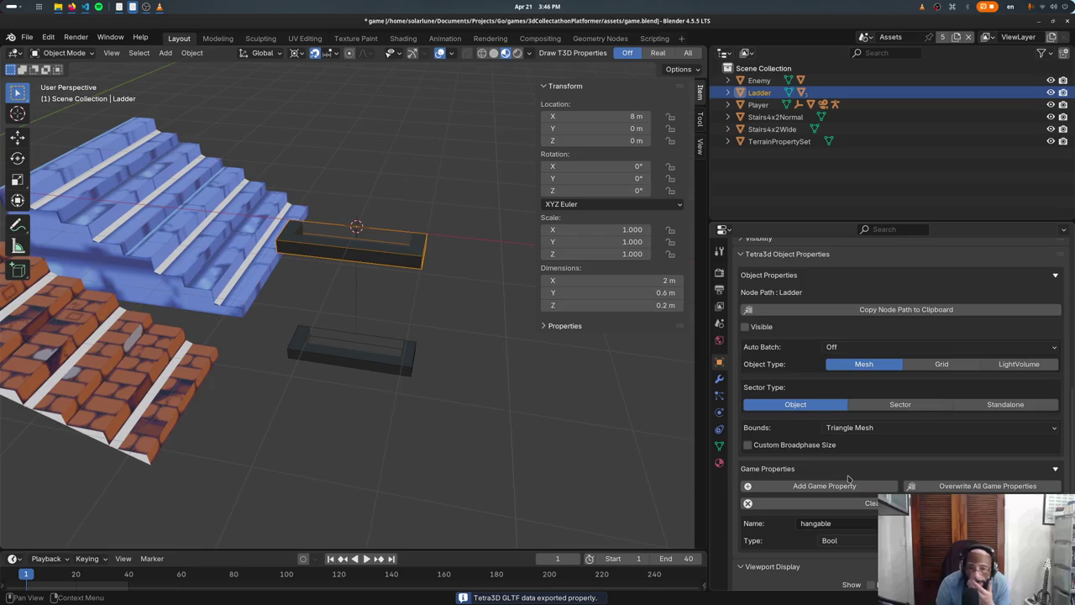
scroll(819, 461, up, 2)
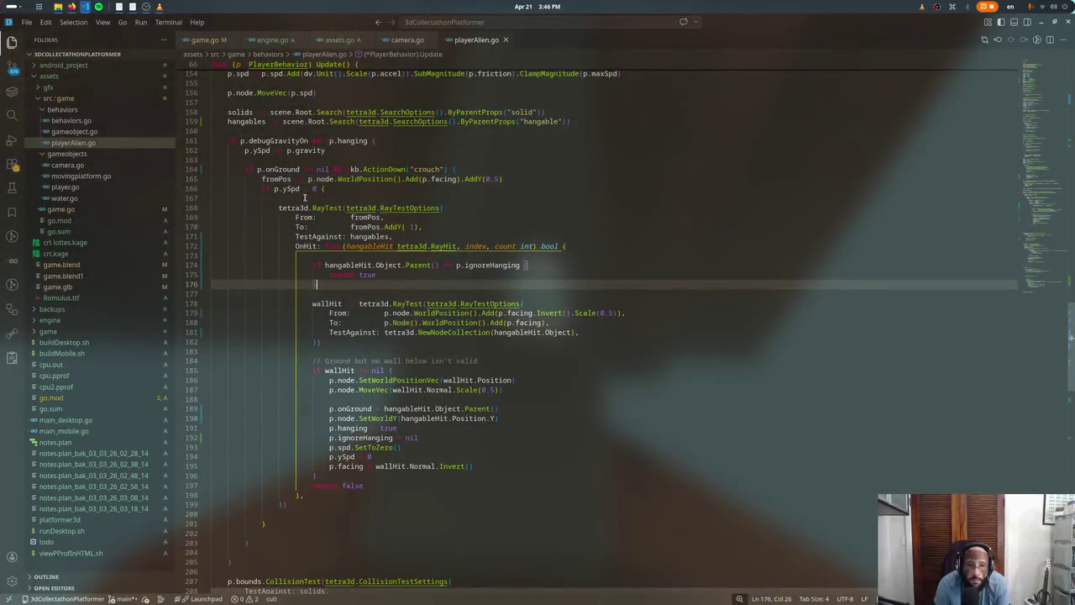
Step: Review the RayTest hanging code: ySpd check, fromPos ray target and TestAgainst hangables line
click(337, 189)
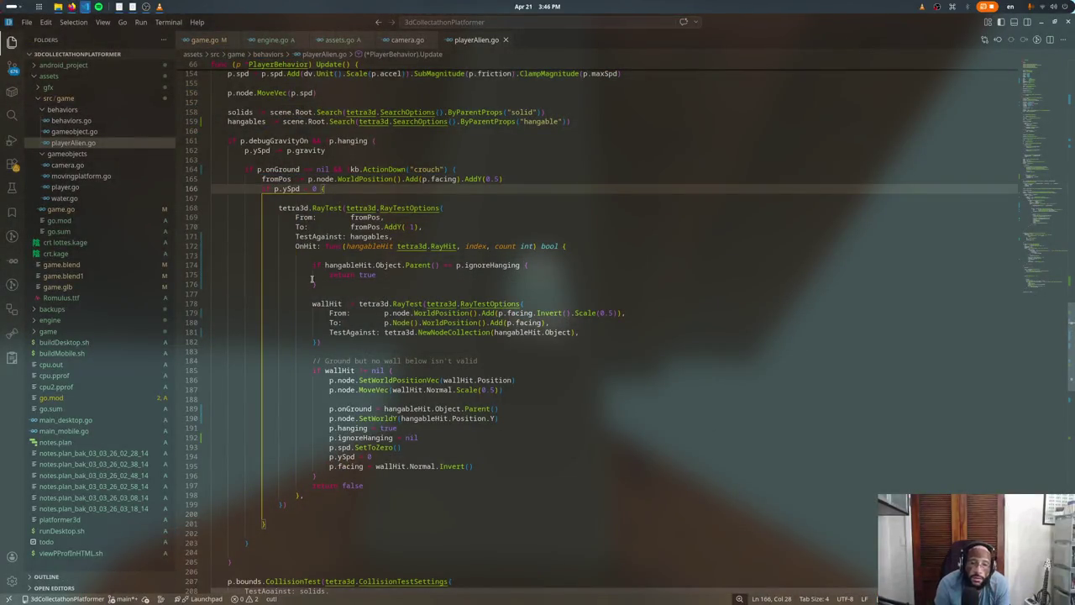
click(374, 226)
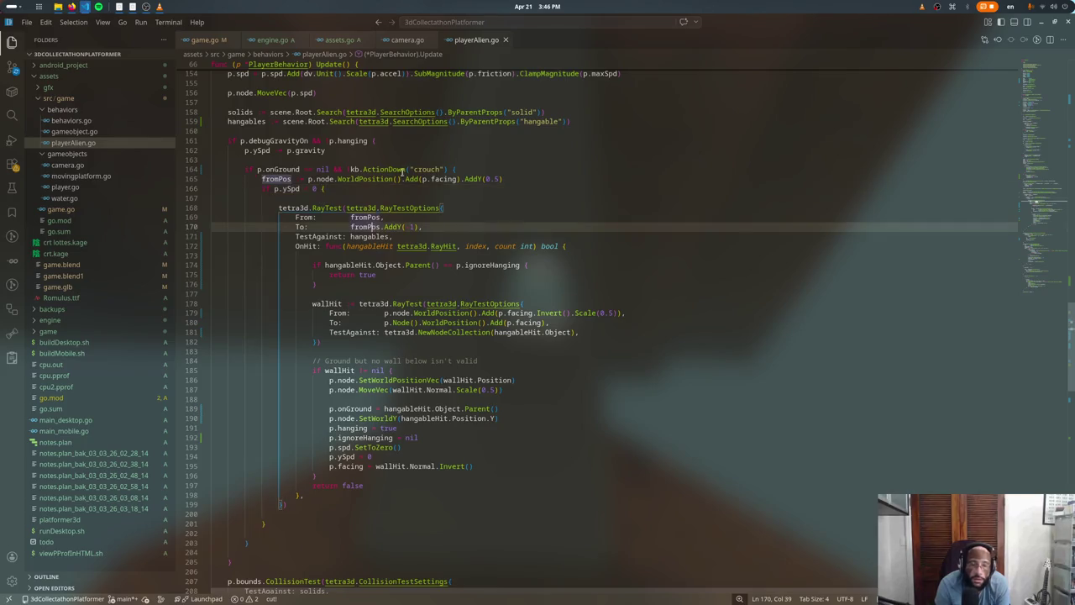
click(428, 236)
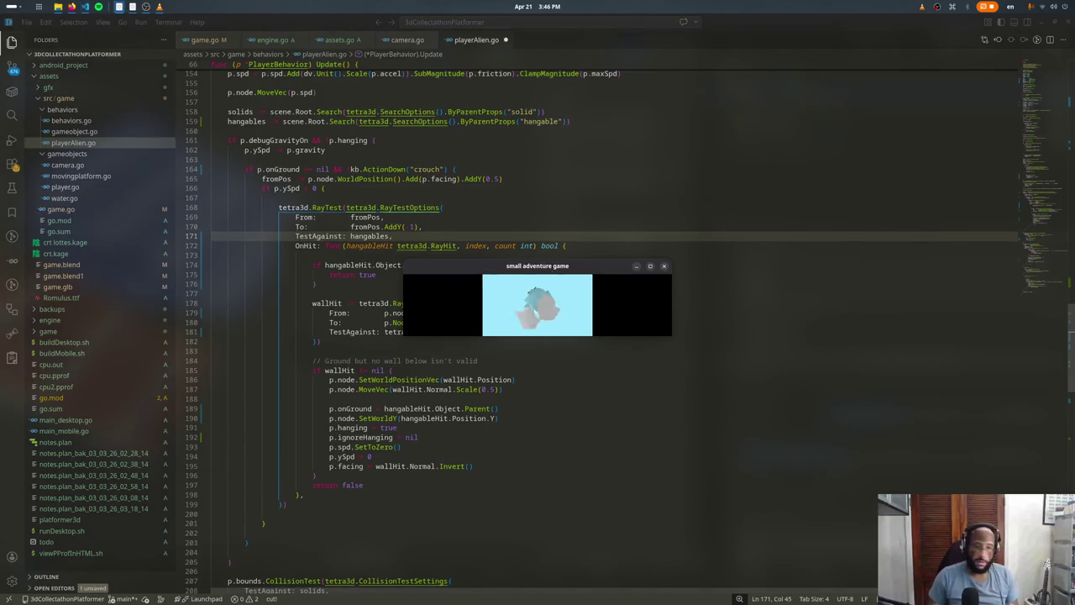
click(683, 301)
Step: Glance at Blender and the tetra3d.py editor, then return to playerAlien.go
key(super)
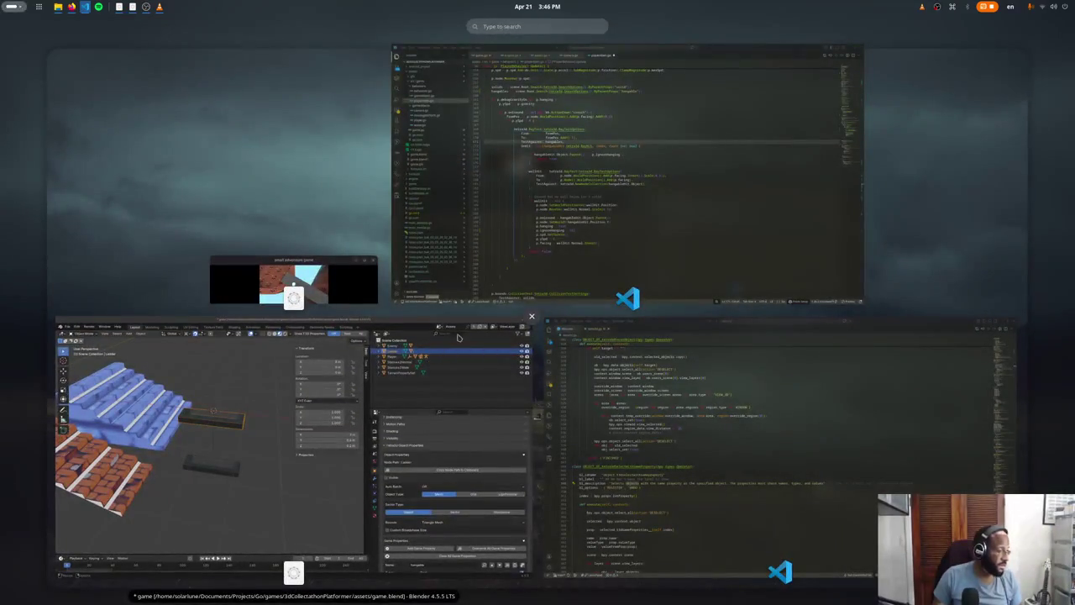
click(364, 342)
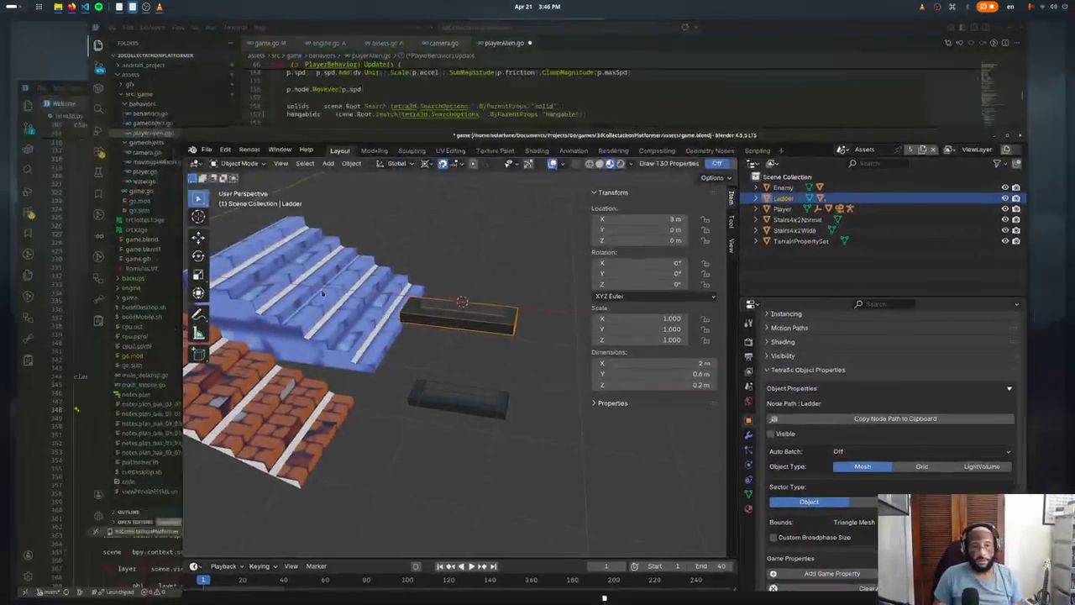
key(super)
click(289, 412)
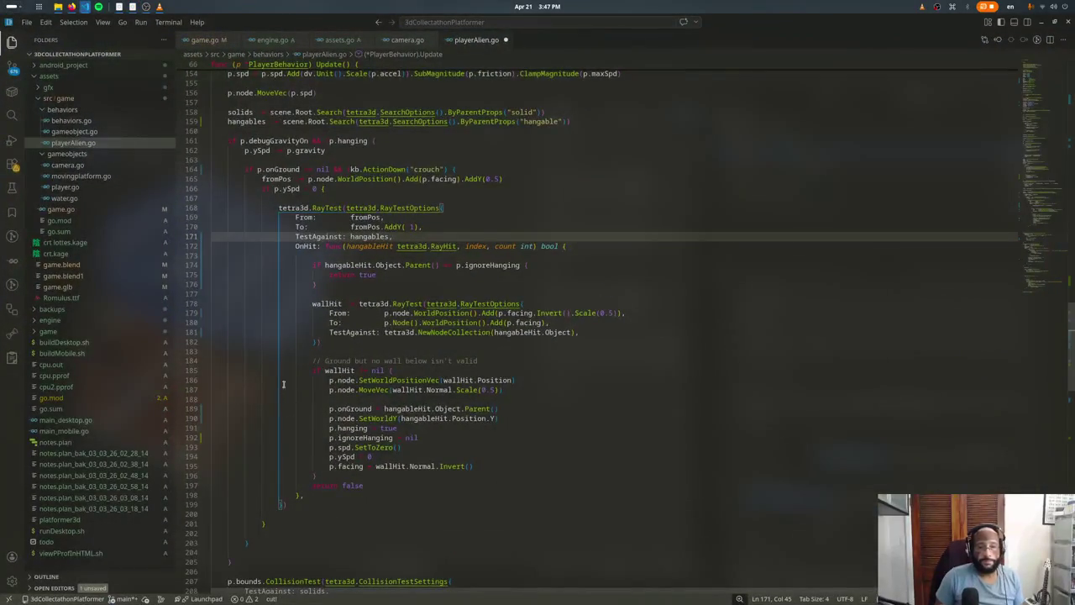
key(super)
click(210, 412)
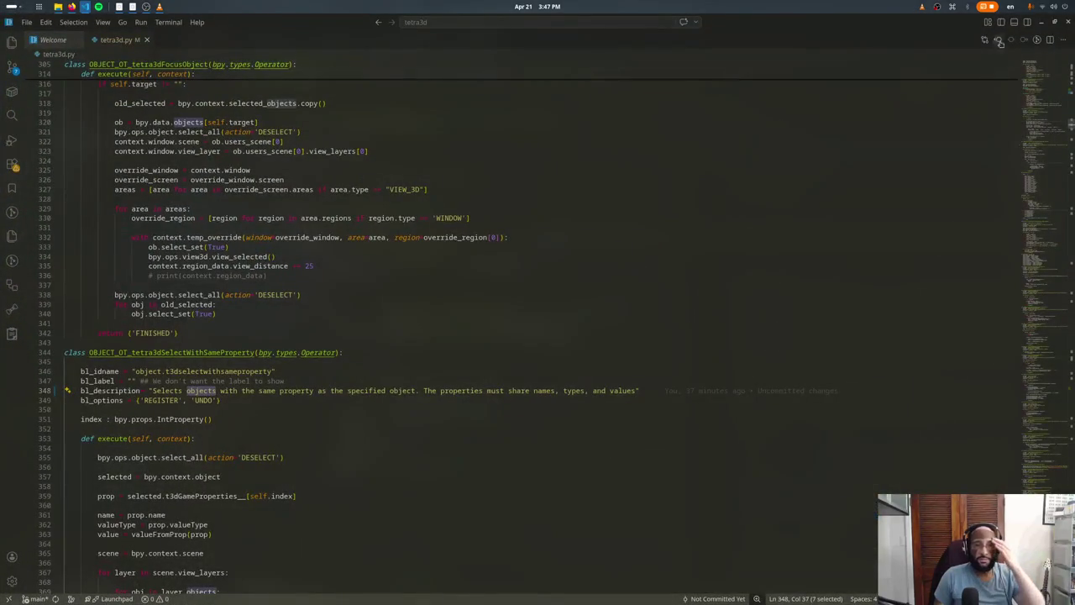
key(alt+Tab)
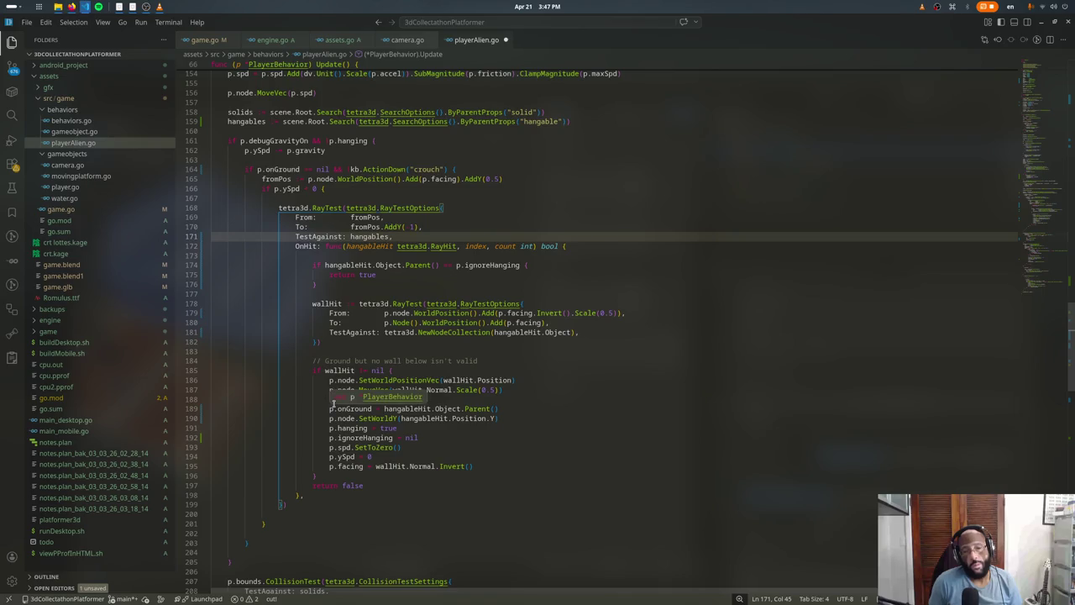
Step: Check the lines before onGround, after the wallHit block and empty line 200
click(310, 399)
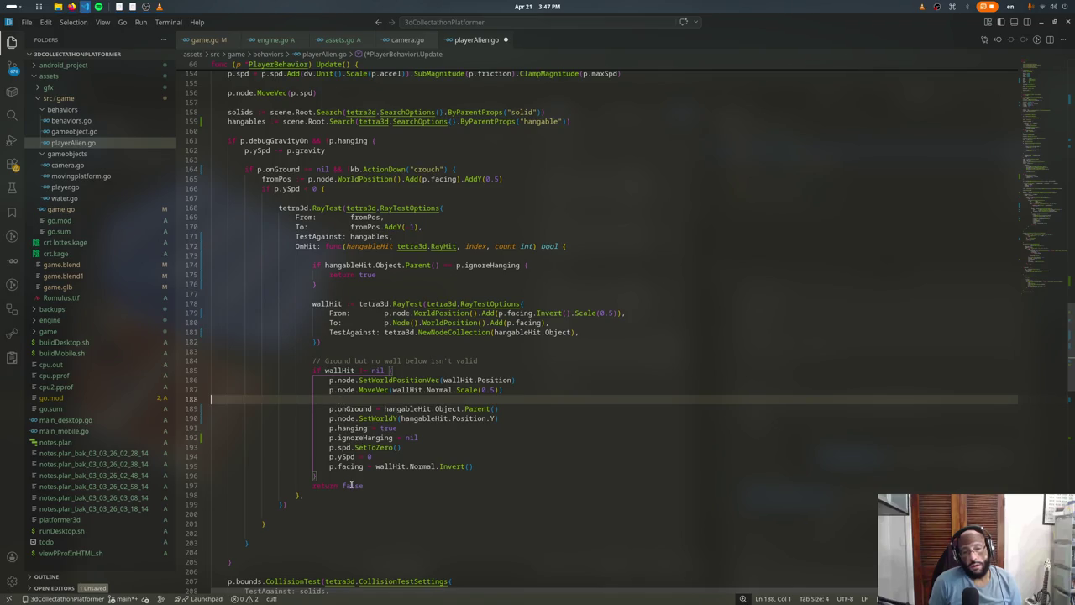
click(327, 477)
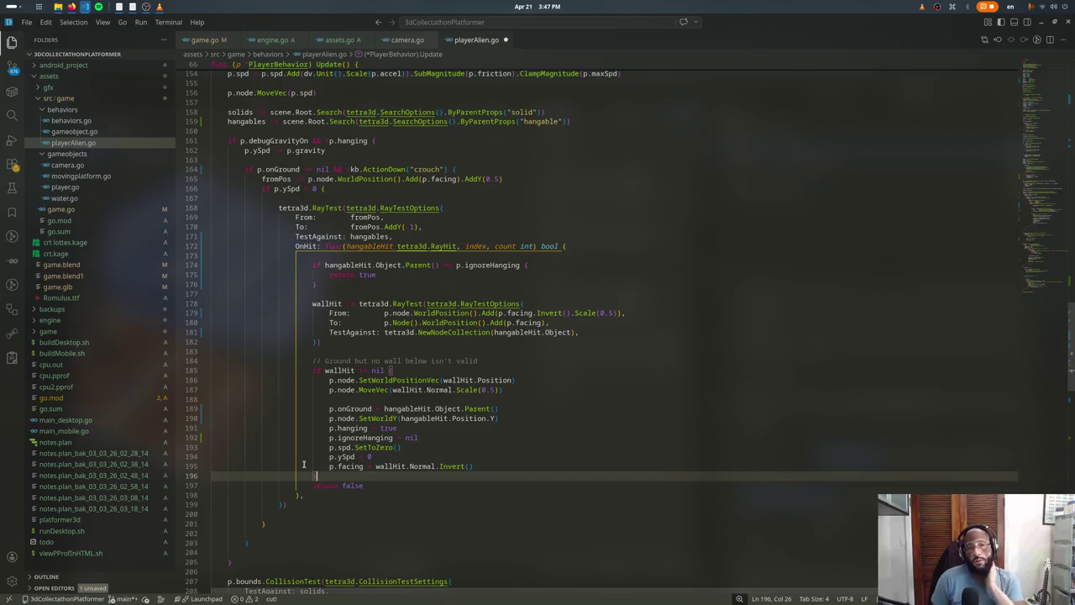
click(295, 511)
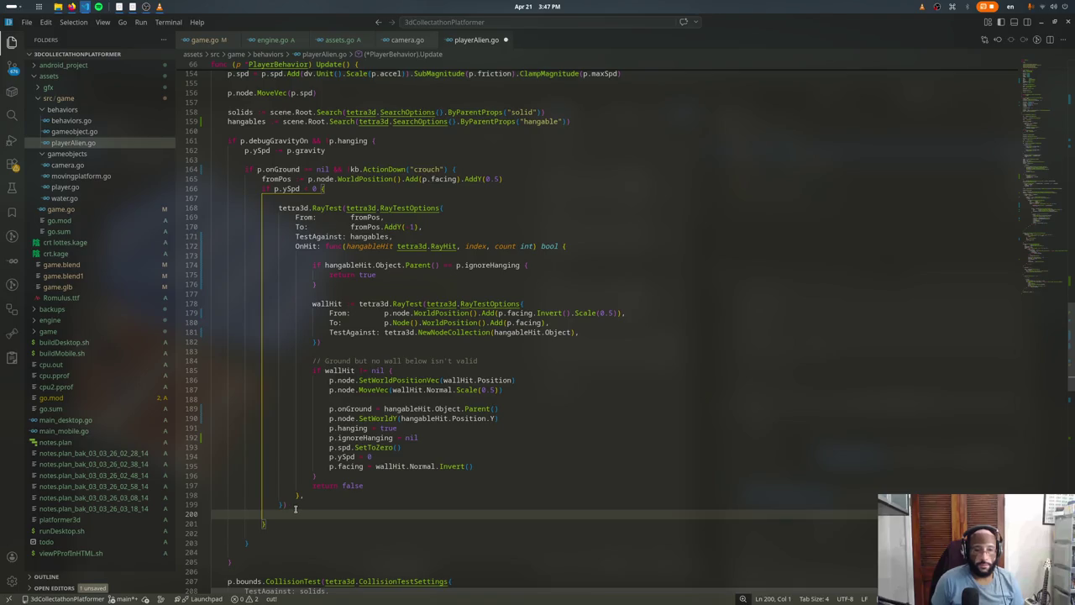
Step: Bring Blender to the front and scroll down to the Ladder's hangable property
key(super)
click(737, 470)
scroll(840, 454, down, 2)
scroll(840, 454, down, 2)
scroll(857, 452, down, 2)
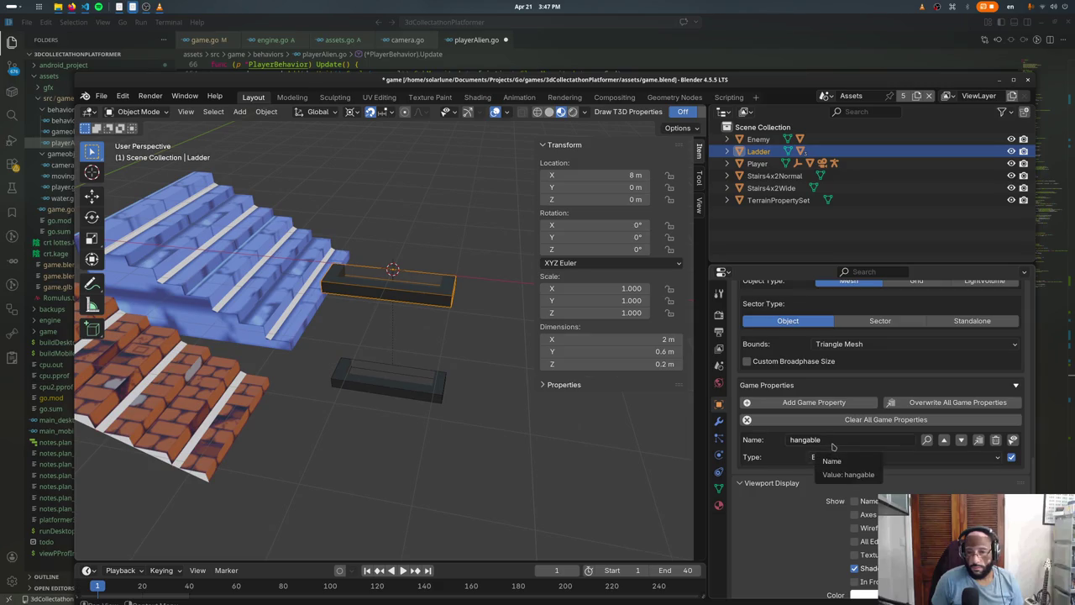
Step: Correct the hangable property name, make it a String and enter 'lobbject' as its value
click(836, 442)
click(838, 442)
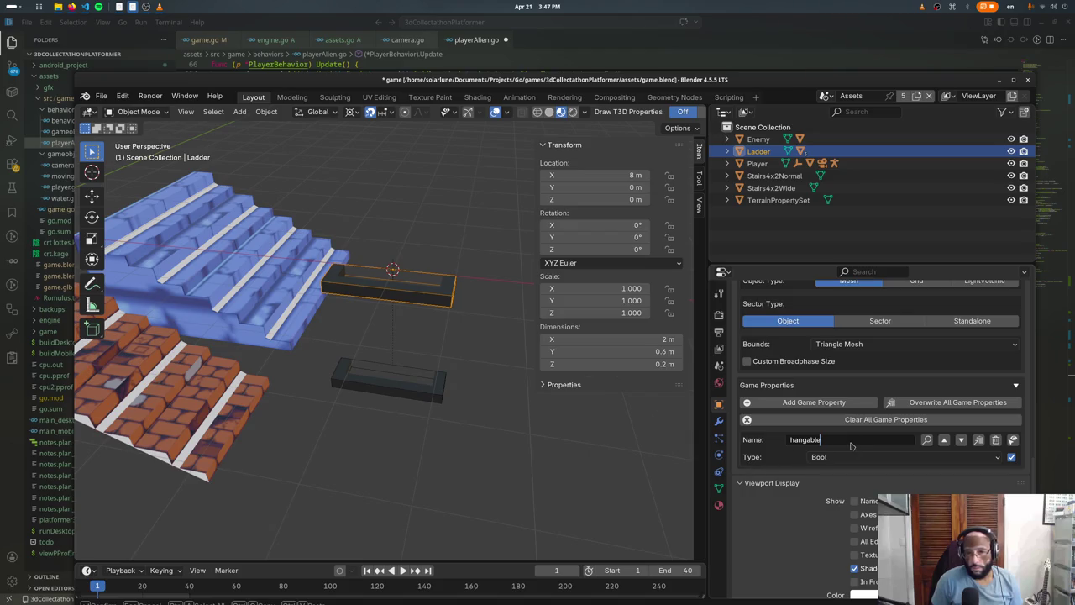
text(OP)
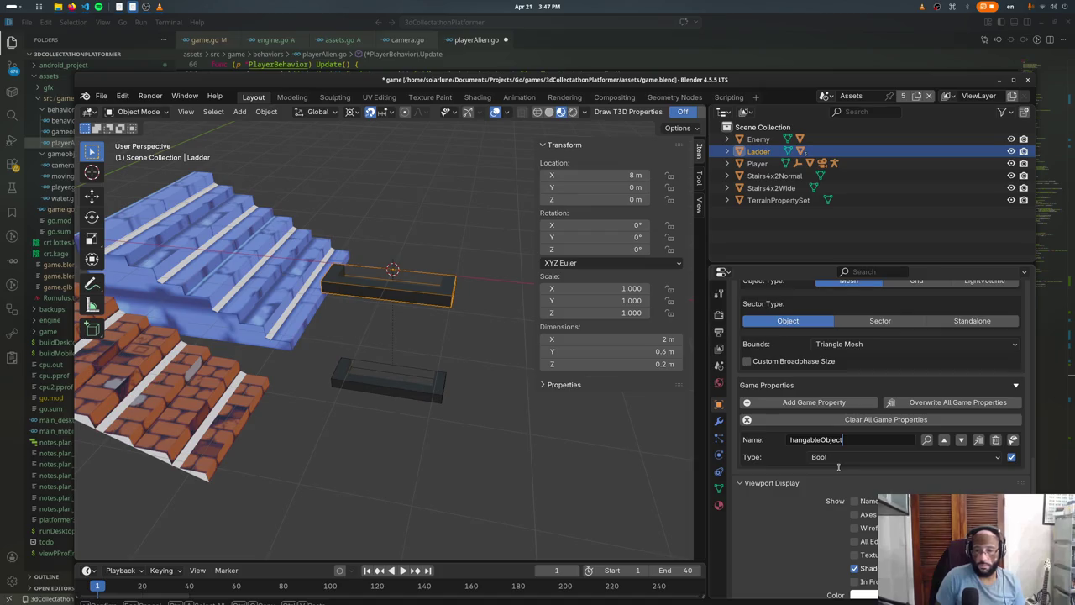
click(825, 439)
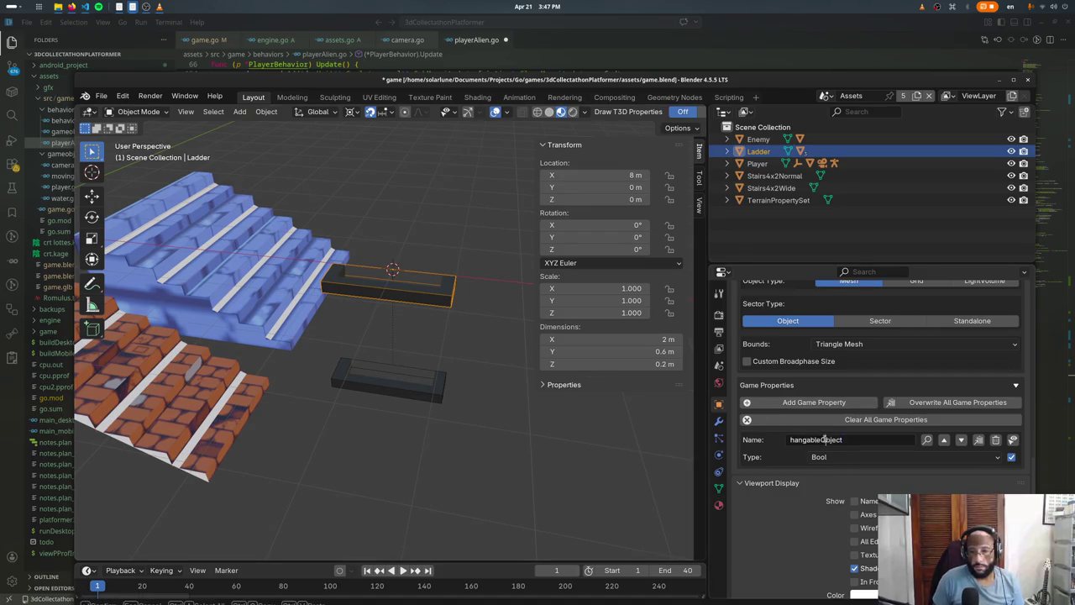
key(Delete)
text(o)
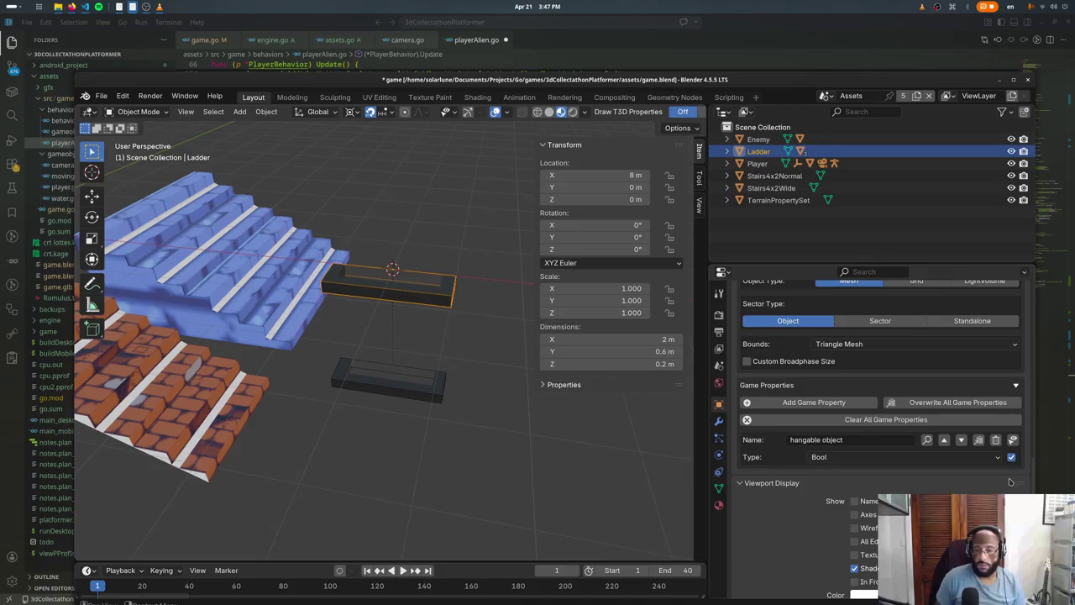
click(821, 456)
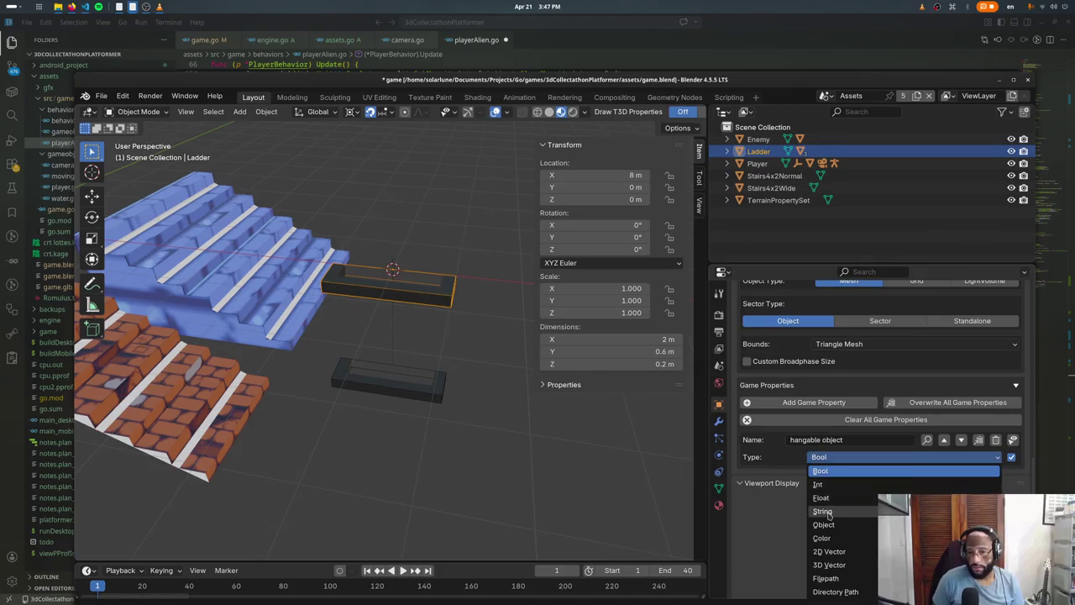
click(823, 510)
click(865, 437)
key(BackSpace)
key(BackSpace)
key(BackSpace)
key(BackSpace)
key(BackSpace)
key(BackSpace)
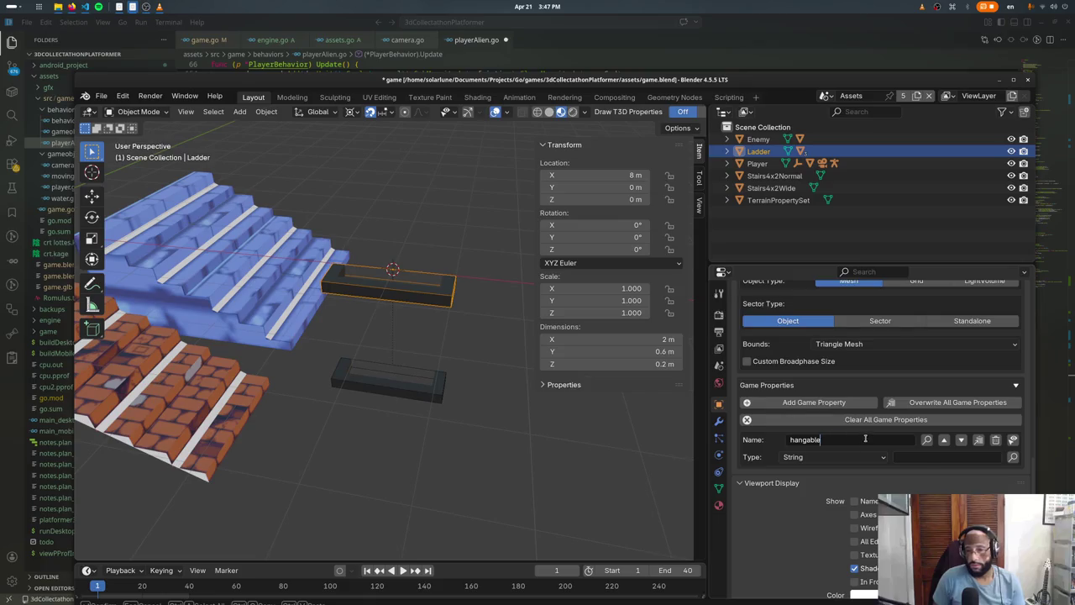
key(Tab)
text(lob)
text(bject)
key(Return)
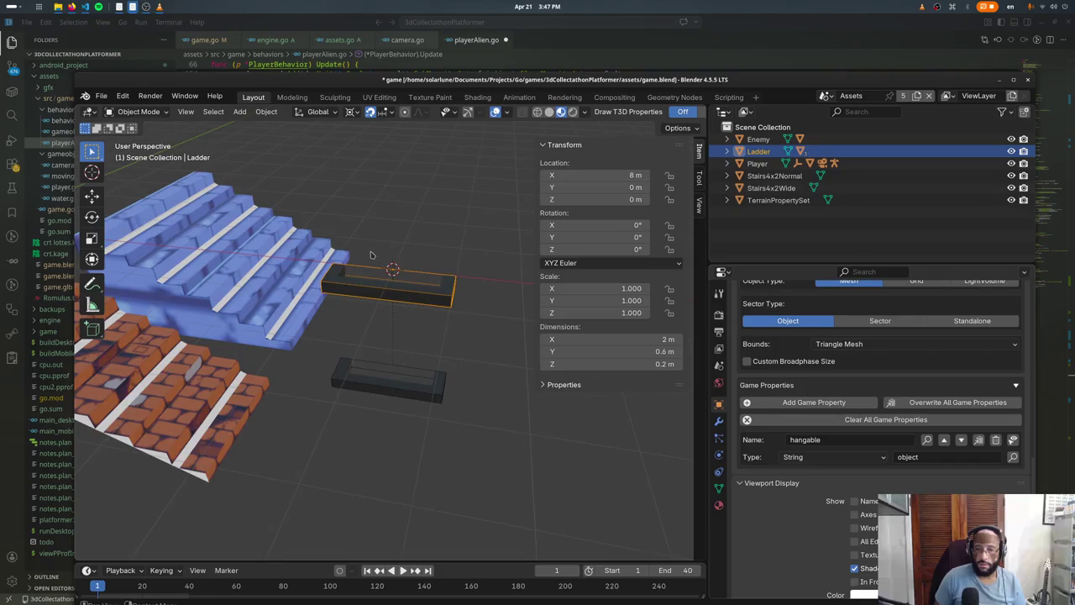
Step: On the TerrainPropertySet object, make the hangable property a String and edit its value
scroll(370, 258, down, 3)
scroll(342, 294, down, 3)
scroll(250, 346, down, 4)
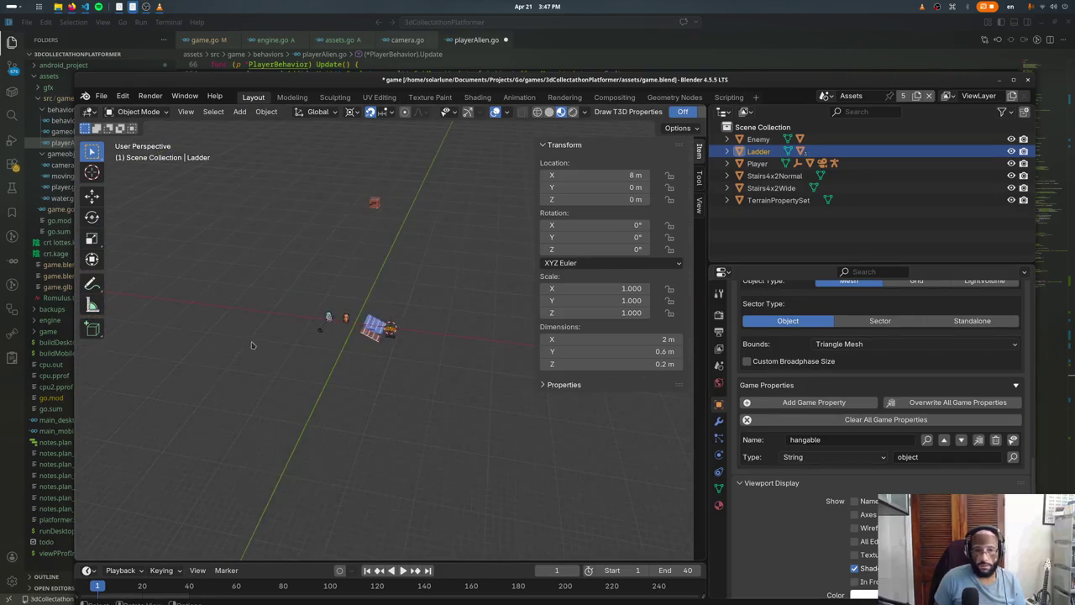
click(375, 204)
scroll(375, 203, up, 2)
scroll(375, 203, up, 1)
click(899, 486)
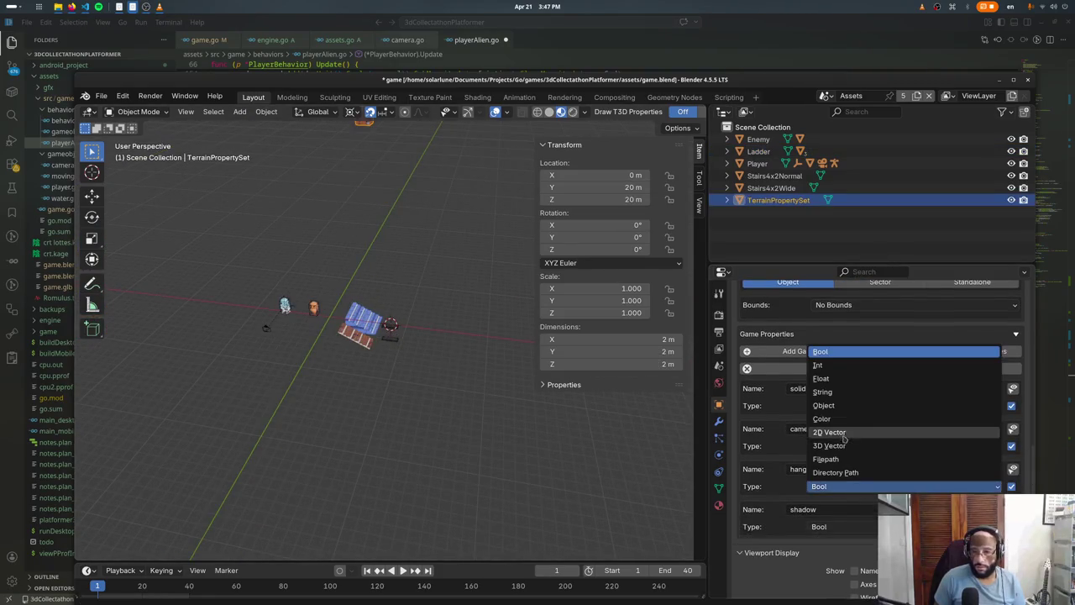
click(832, 392)
click(967, 486)
text(ray)
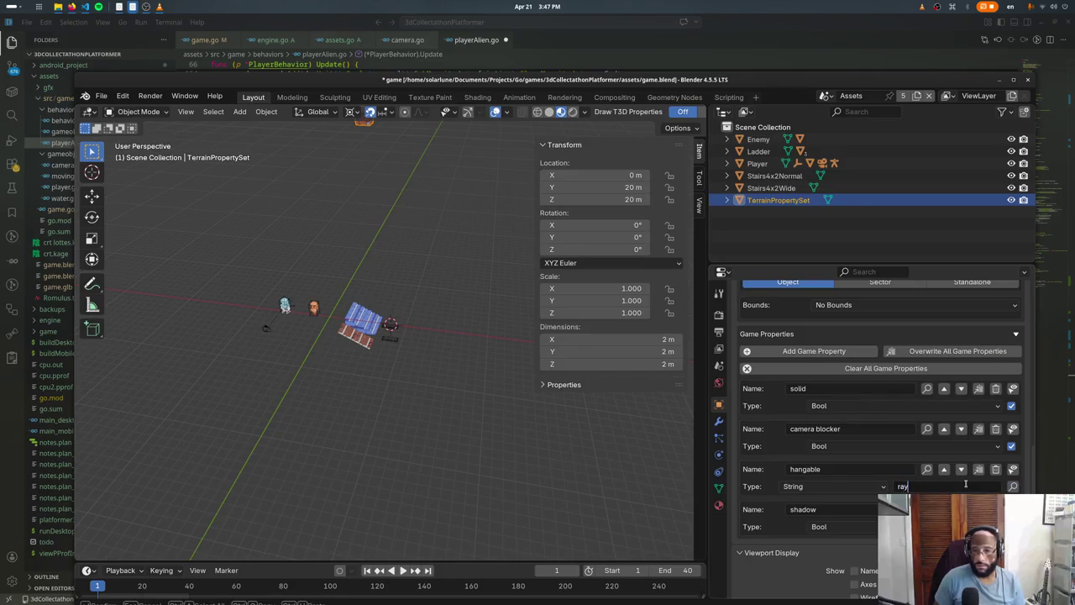
Step: Select the Ladder, set its hangable value to 'collision', then return to playerAlien.go
scroll(409, 328, up, 3)
click(408, 321)
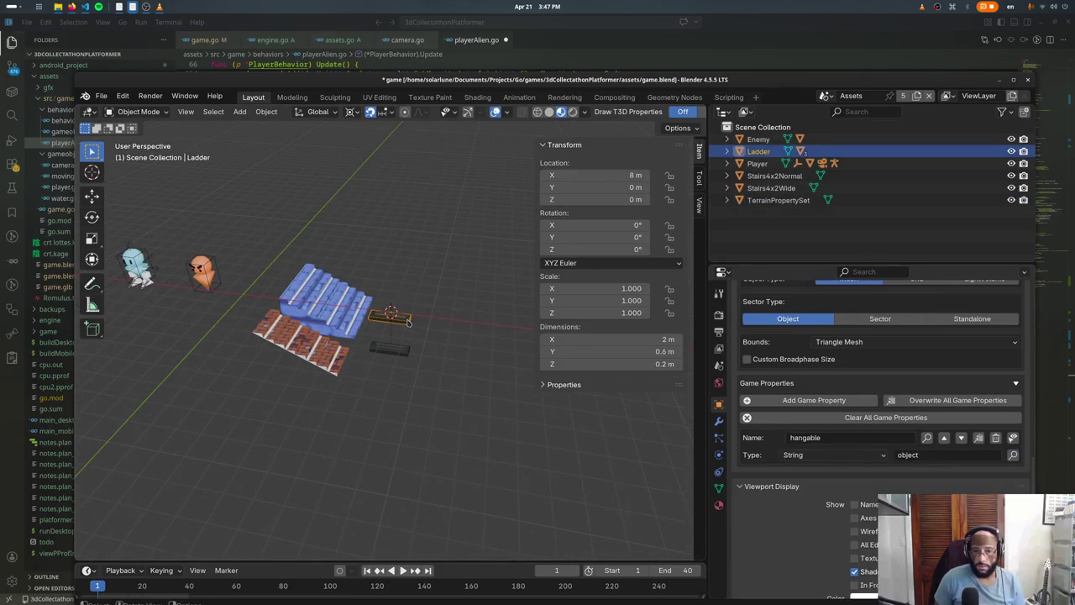
click(412, 356)
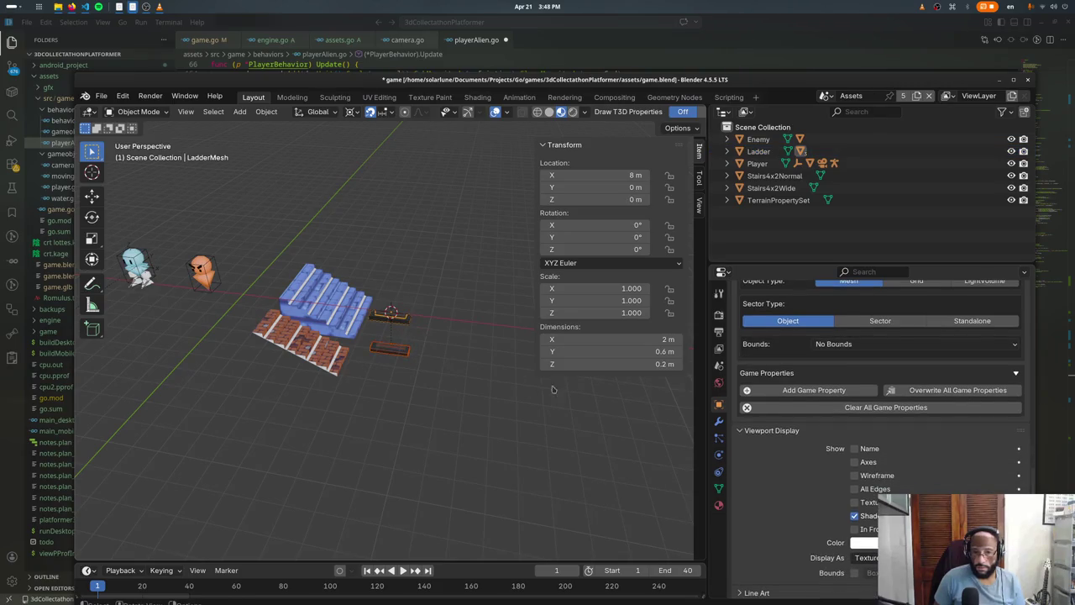
scroll(400, 354, up, 3)
shift+click(412, 290)
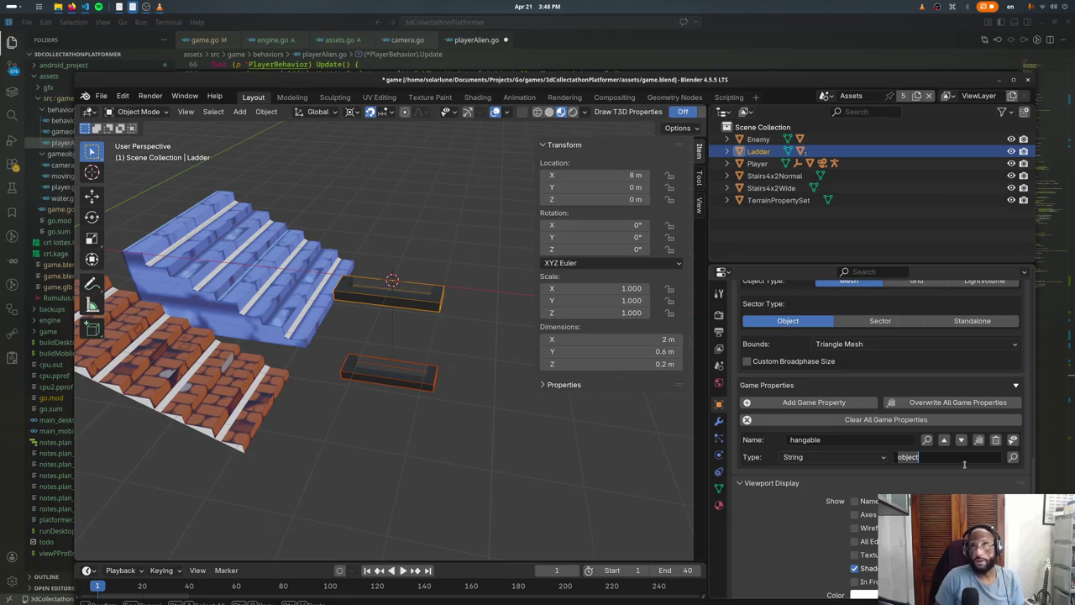
text(collision)
key(Return)
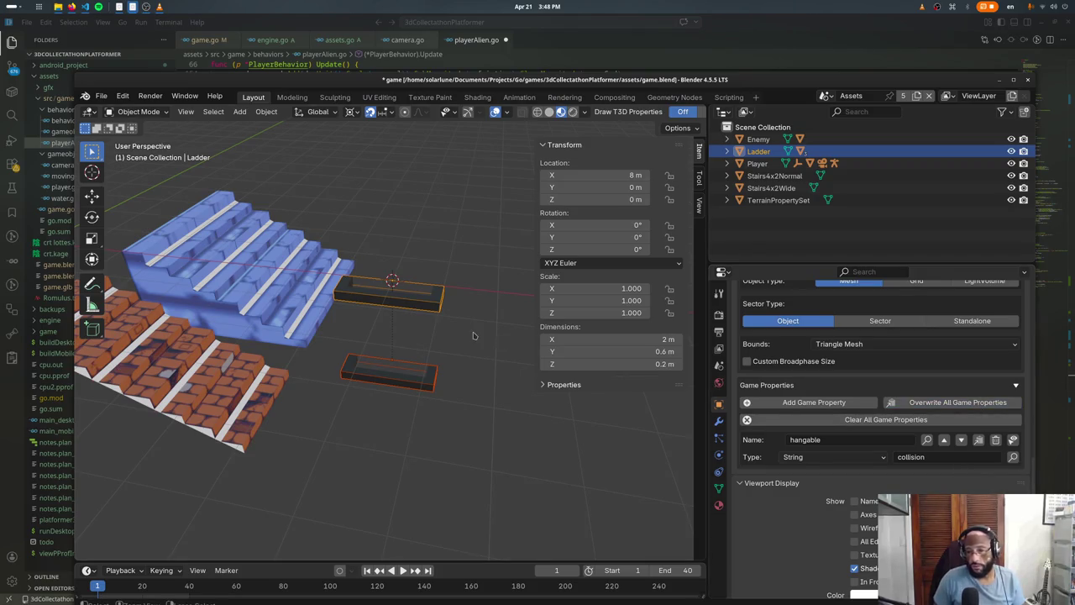
key(alt+Tab)
click(424, 283)
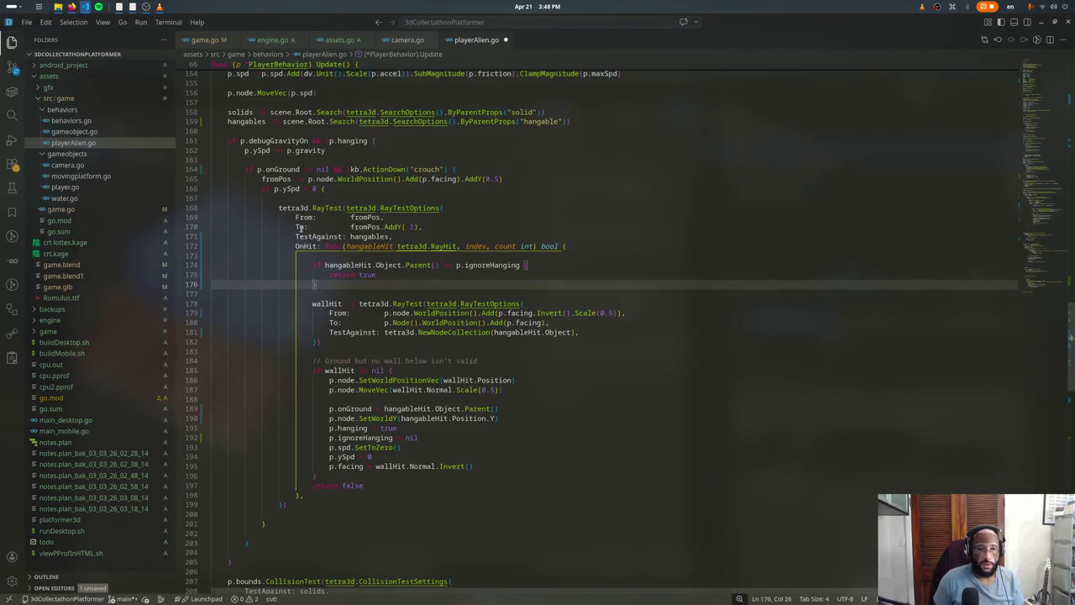
Step: Add a comma after TestAgainst: hangables in the RayTest settings
click(336, 189)
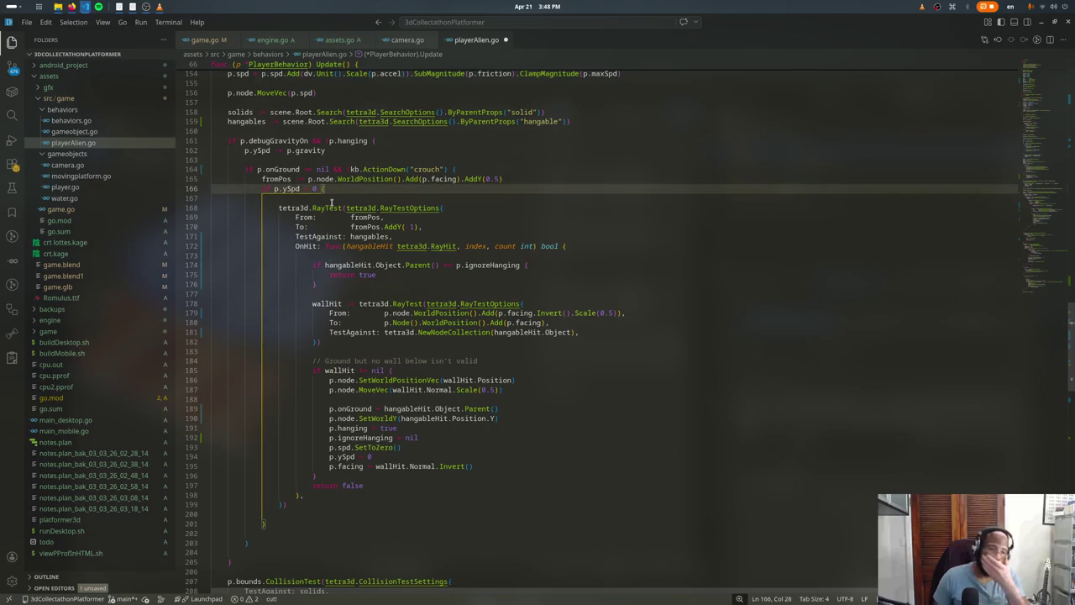
mouse_move(327, 208)
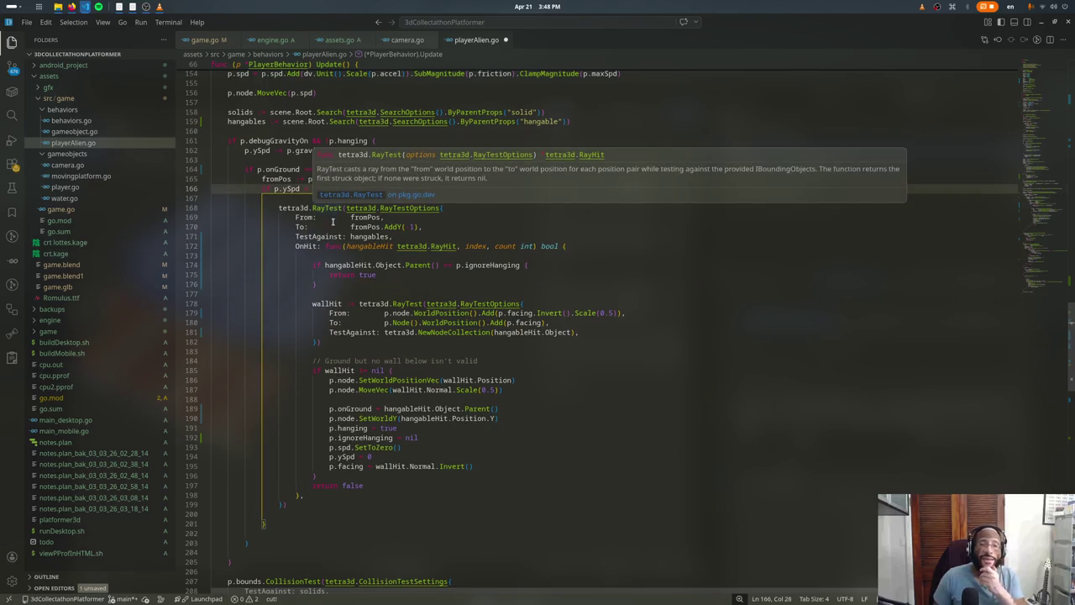
click(393, 236)
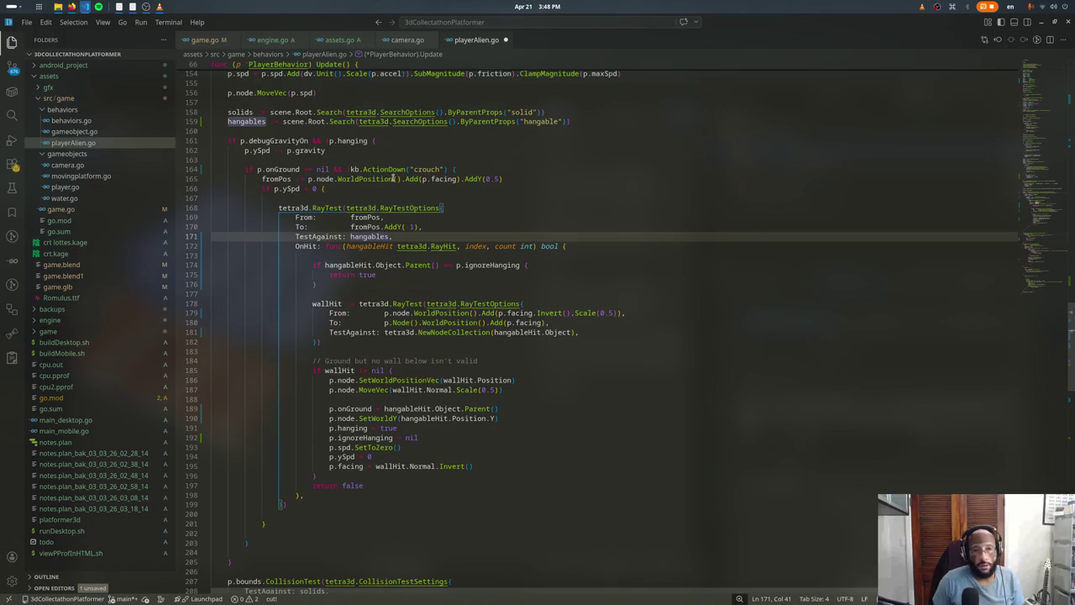
text(,)
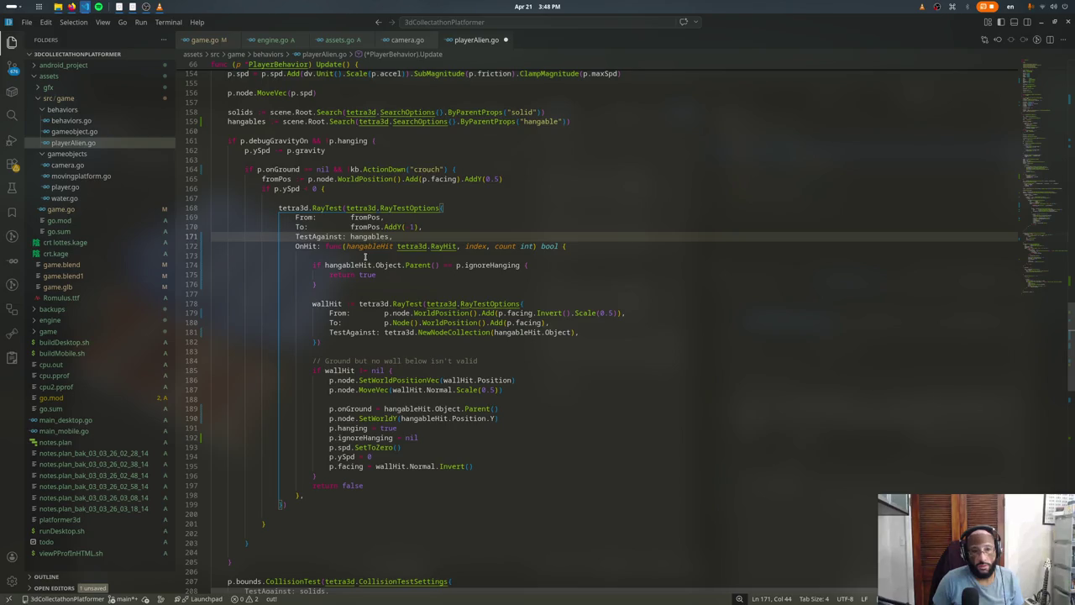
Step: Insert tetra3d.CollisionTestSphereVec(fromPos, 0.5, …) above the RayTest call via autocomplete
click(335, 198)
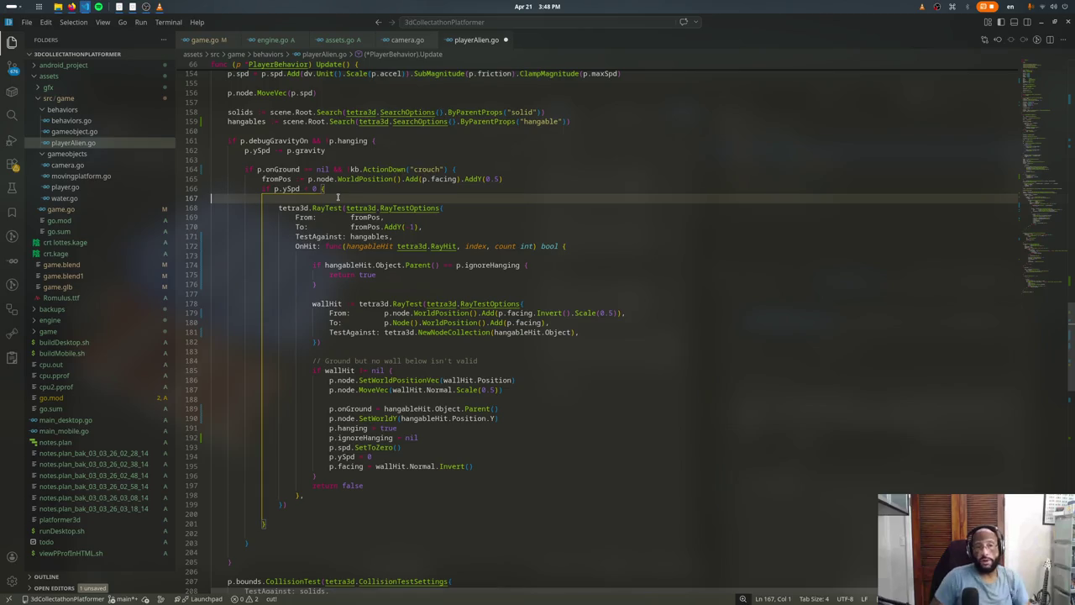
key(Return)
key(Return)
key(Up)
text(a3d.CollisionTests)
key(Down)
key(Down)
key(Return)
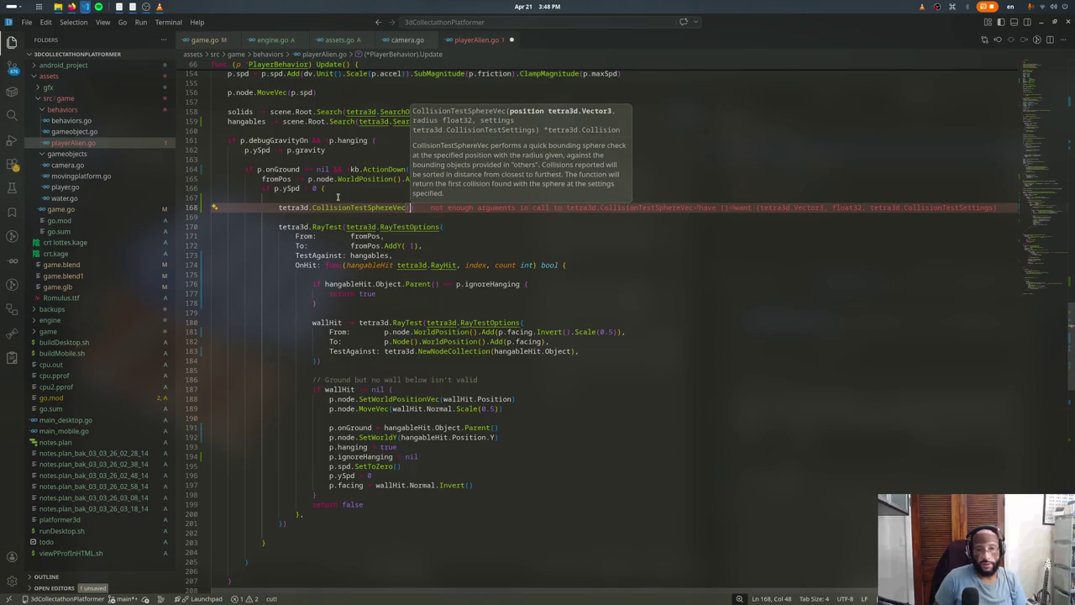
text(fromPos,)
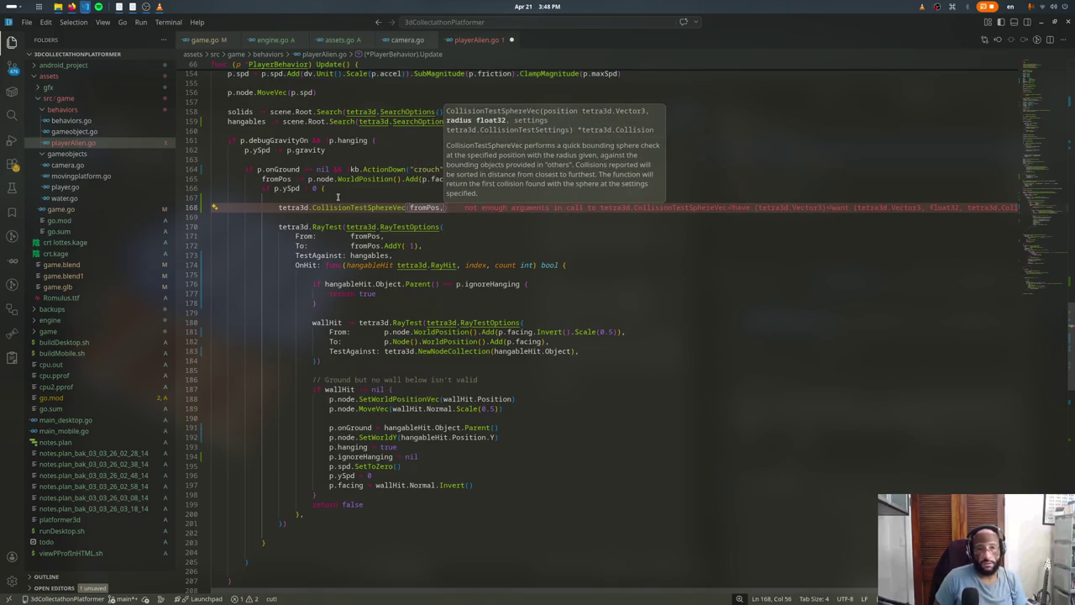
key(Escape)
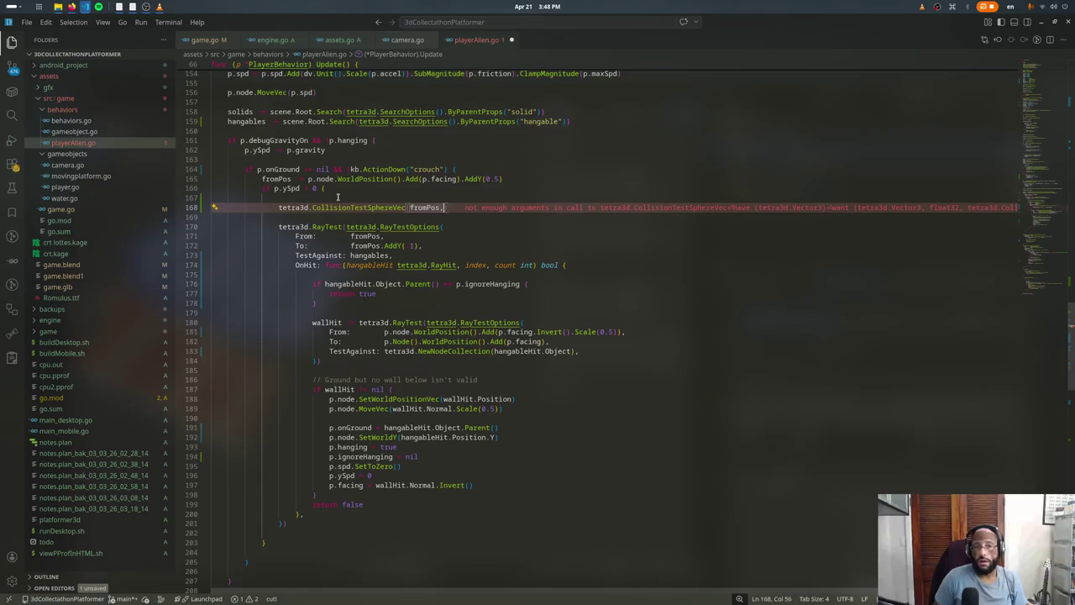
text( 0)
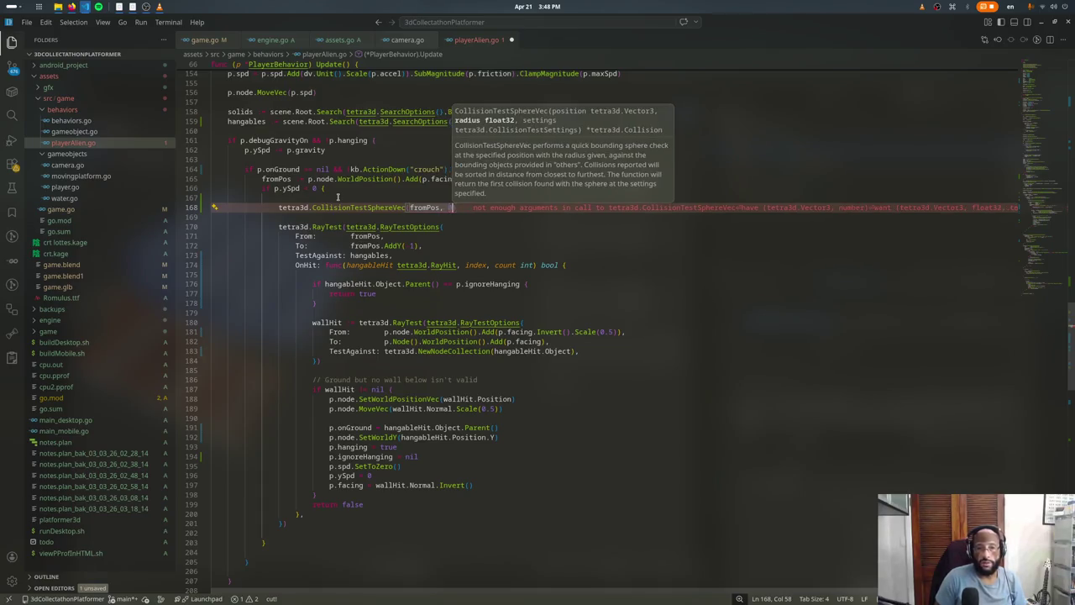
text(.5,)
Step: Add an empty tetra3d.CollisionTestSettings block and browse its available fields
key(Return)
key(Return)
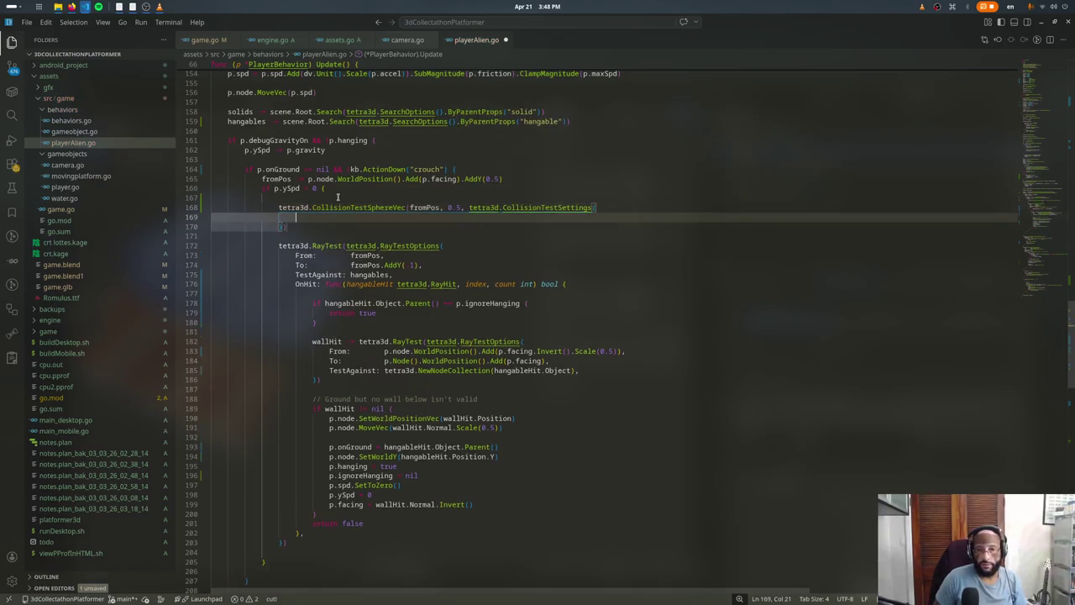
key(ctrl+space)
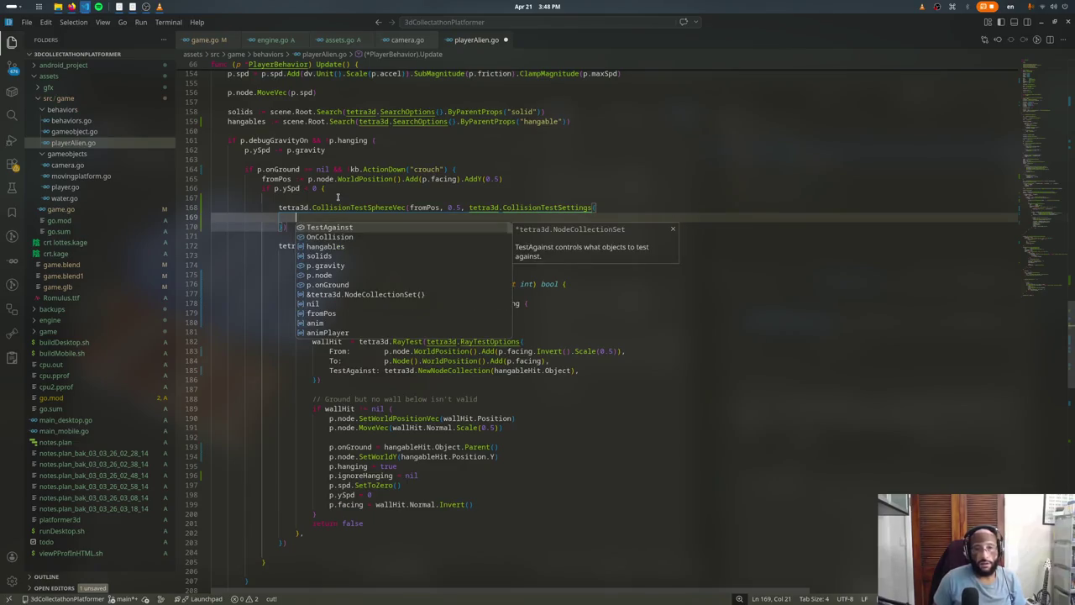
key(Escape)
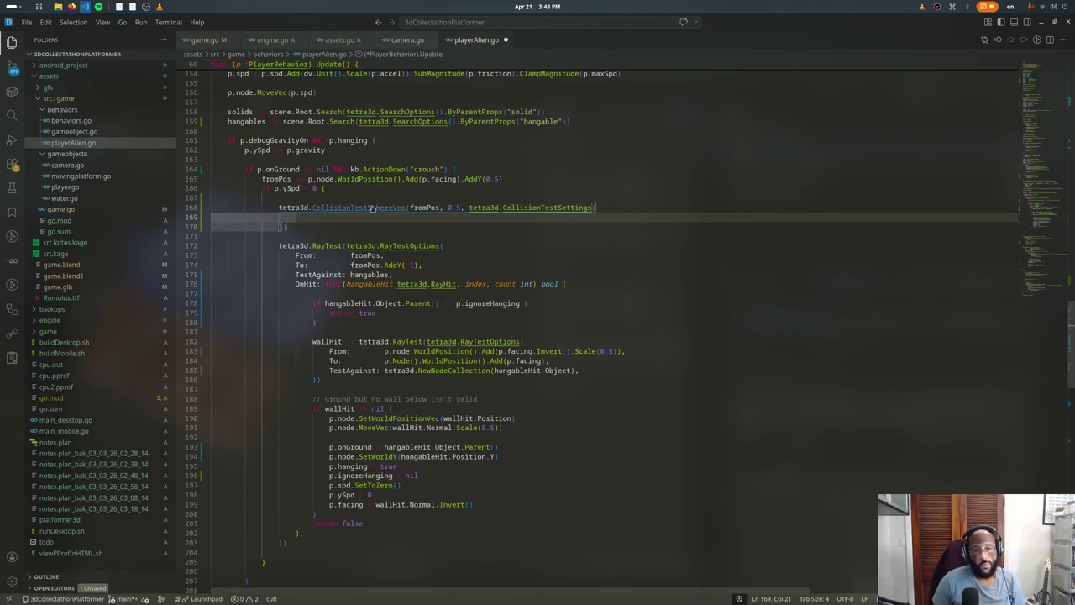
key(ctrl+space)
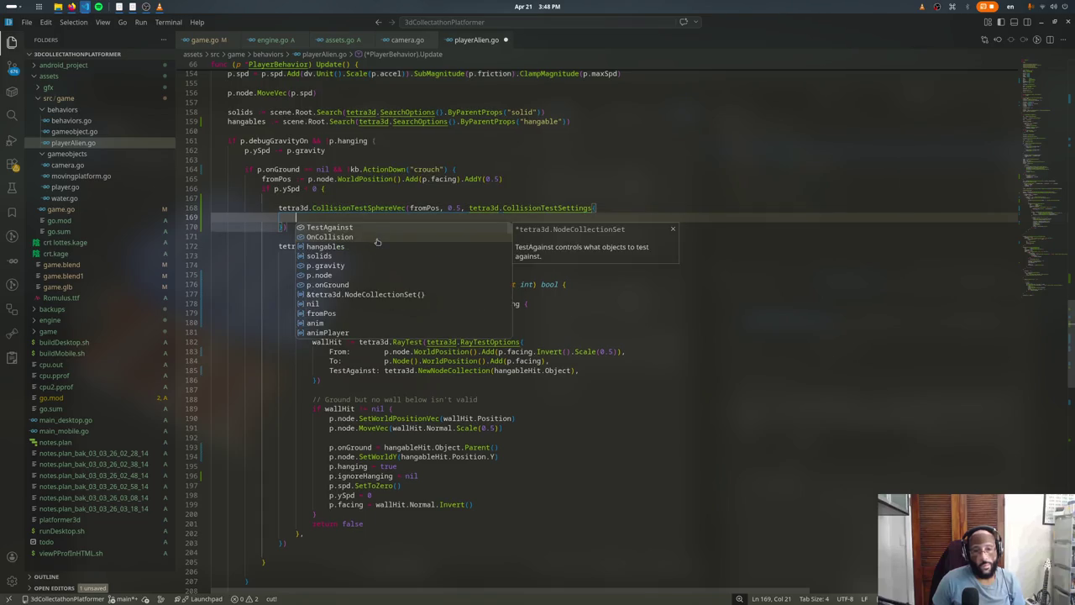
key(Escape)
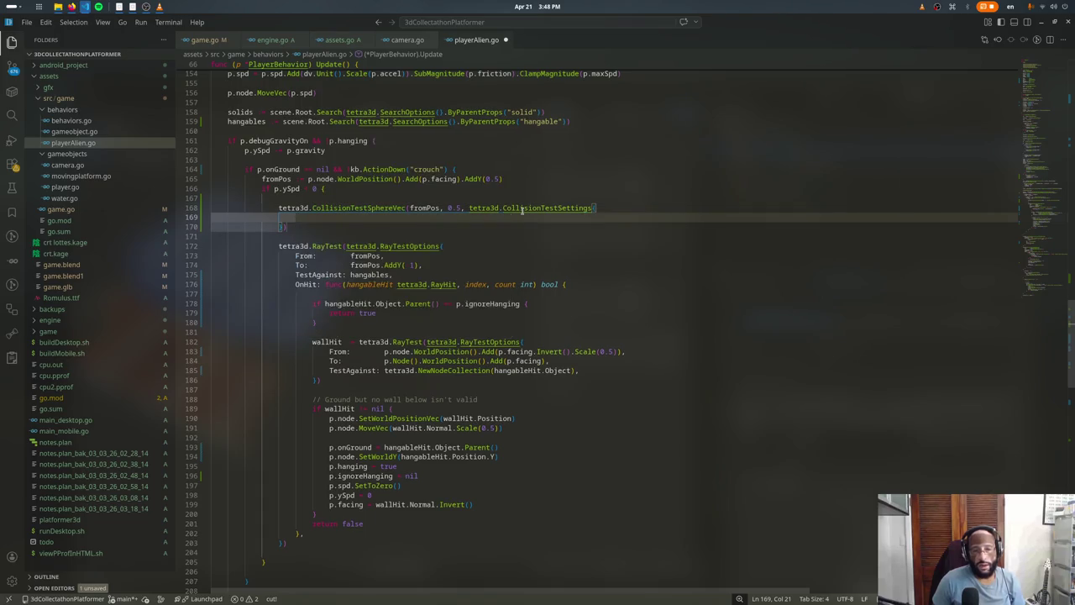
Step: Read the CollisionTestSphereVec definition in bounds.go, then close that tab
ctrl+click(368, 209)
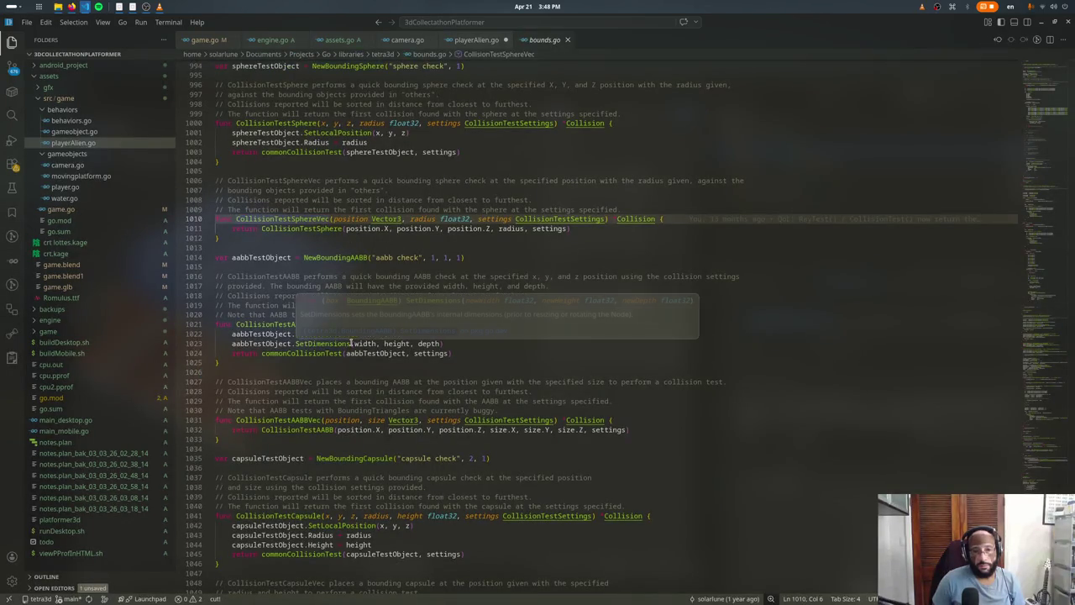
click(304, 391)
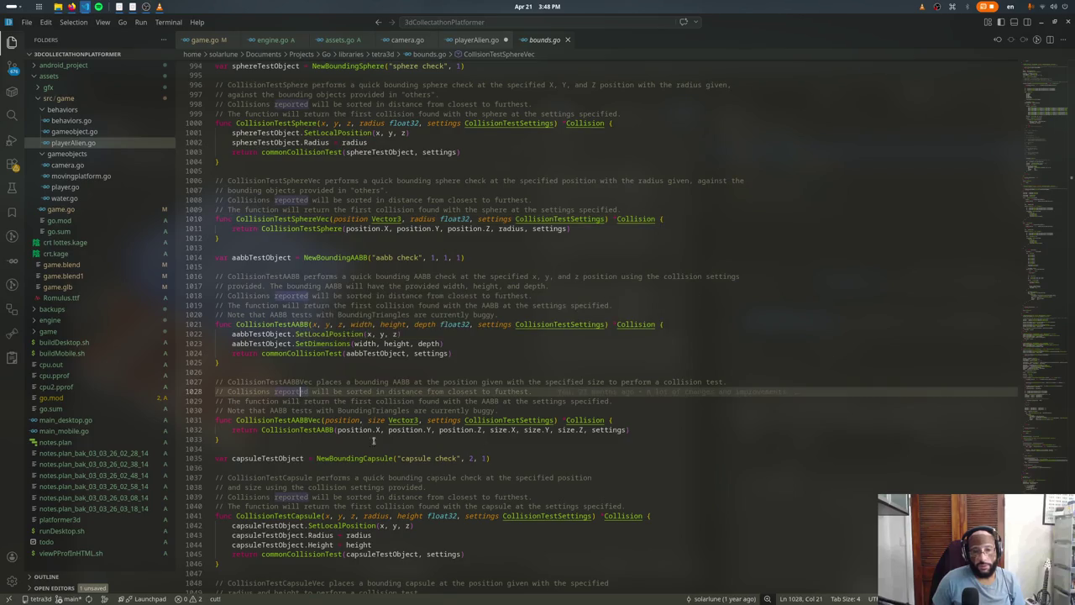
key(ctrl+w)
Step: Start a TestAgainst: field inside the CollisionTestSettings braces
key(Return)
text(Te)
key(Return)
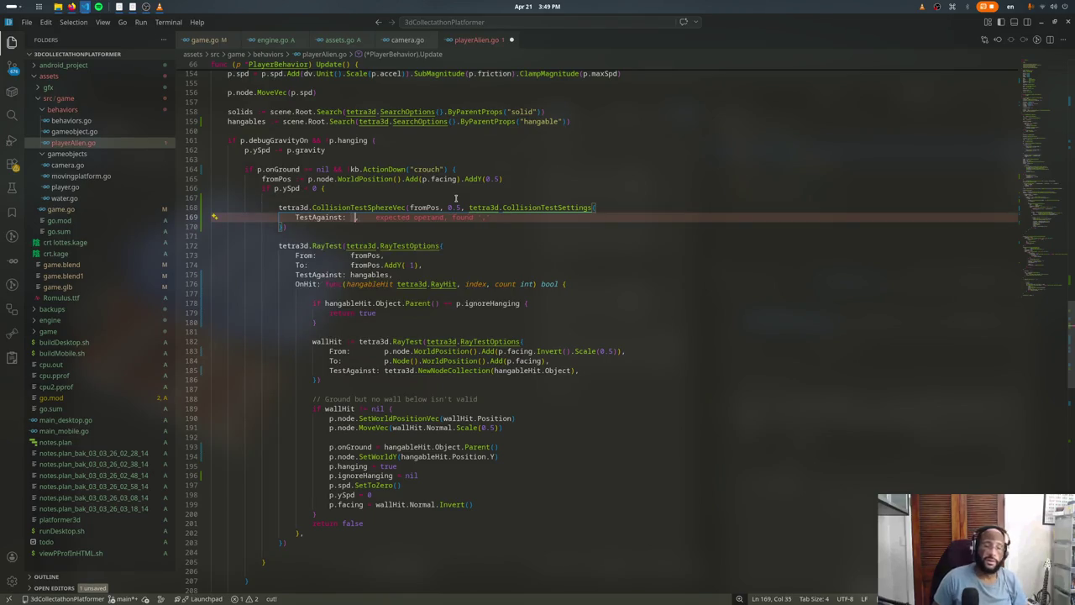
Step: Set TestAgainst: hangables and add an OnCollision callback returning true
text(hangab)
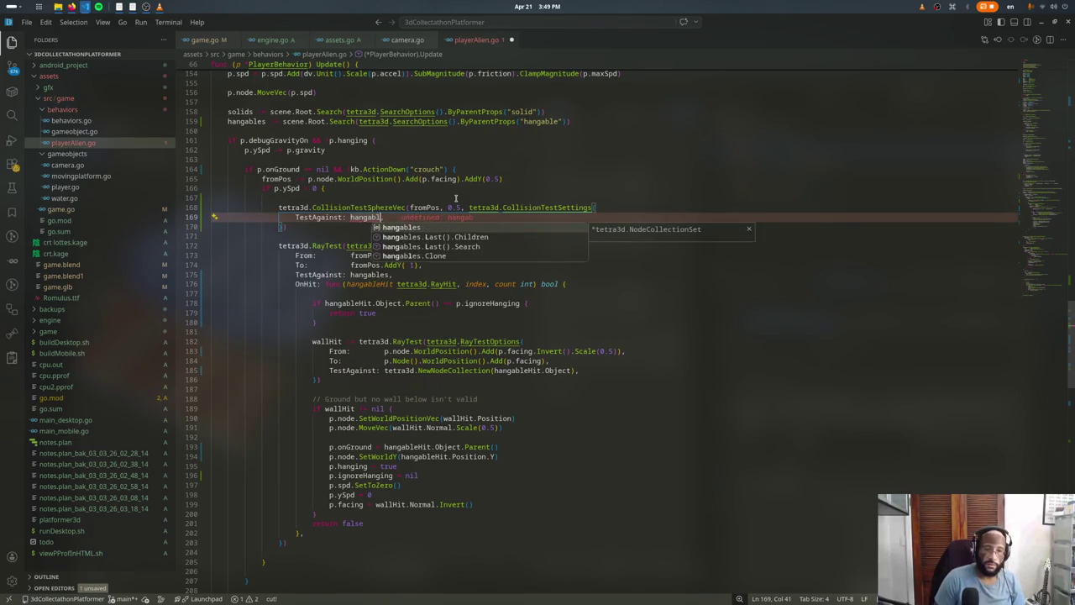
key(Return)
text(,)
key(Return)
key(Return)
key(ctrl+space)
key(Return)
text(turn true)
key(Up)
key(Up)
key(Up)
Step: Declare collided := false before the sphere check and set collided = true in OnCollision
key(ctrl+shift+Return)
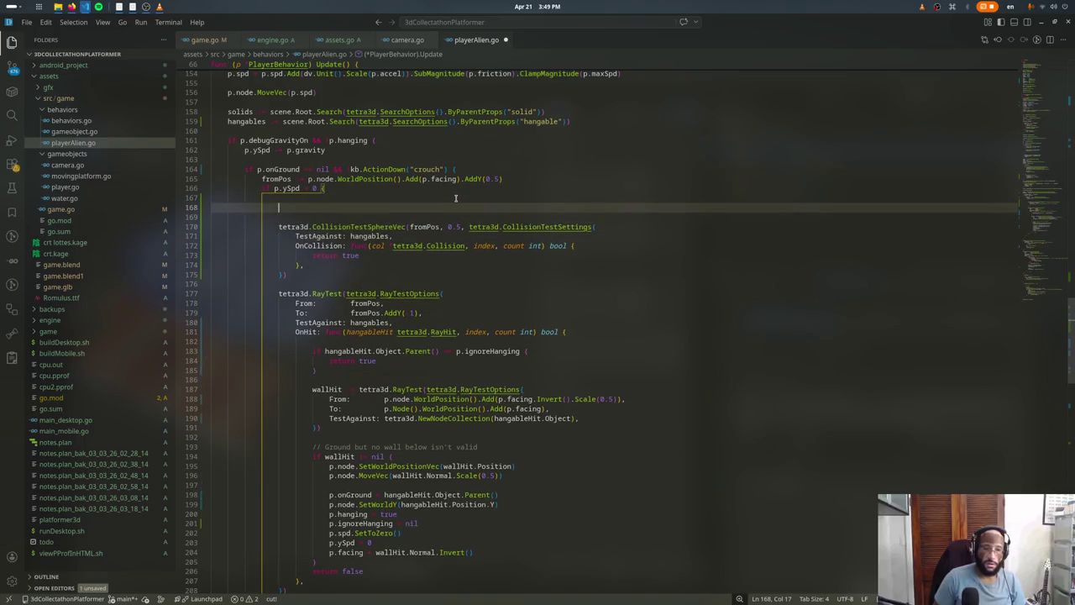
text(collided :)
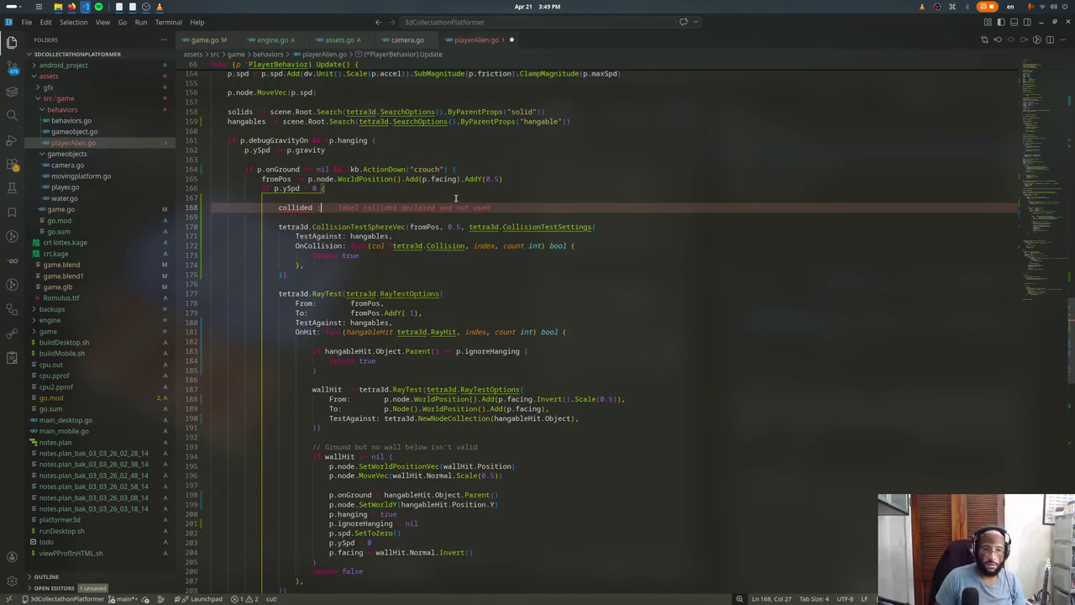
text(= false)
key(Down)
key(Down)
key(Down)
key(ctrl+shift+Return)
text(collided = true)
key(Down)
key(Down)
key(Down)
Step: Wrap the RayTest call in an if collided block and save playerAlien.go
key(ctrl+shift+Return)
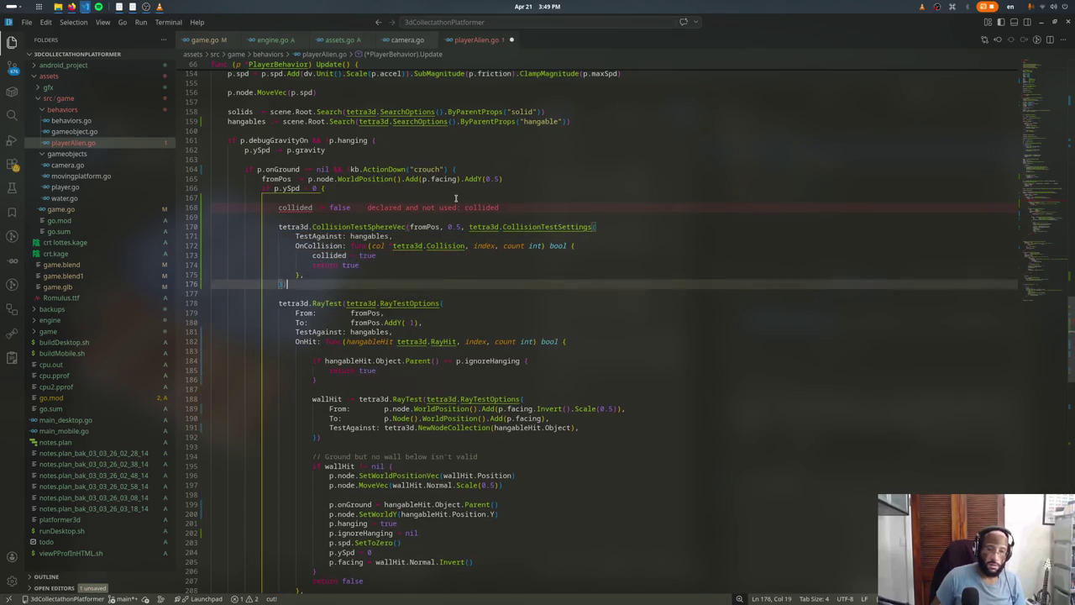
text(// )
text(collided)
key(Tab)
key(alt+Down)
key(alt+Down)
key(alt+Down)
key(alt+Down)
key(alt+Down)
key(alt+Down)
key(alt+Down)
key(alt+Down)
key(alt+Down)
key(alt+Down)
key(alt+Down)
key(alt+Down)
key(ctrl+s)
Step: Select the wall-hit handling lines further down the file
scroll(414, 414, up, 3)
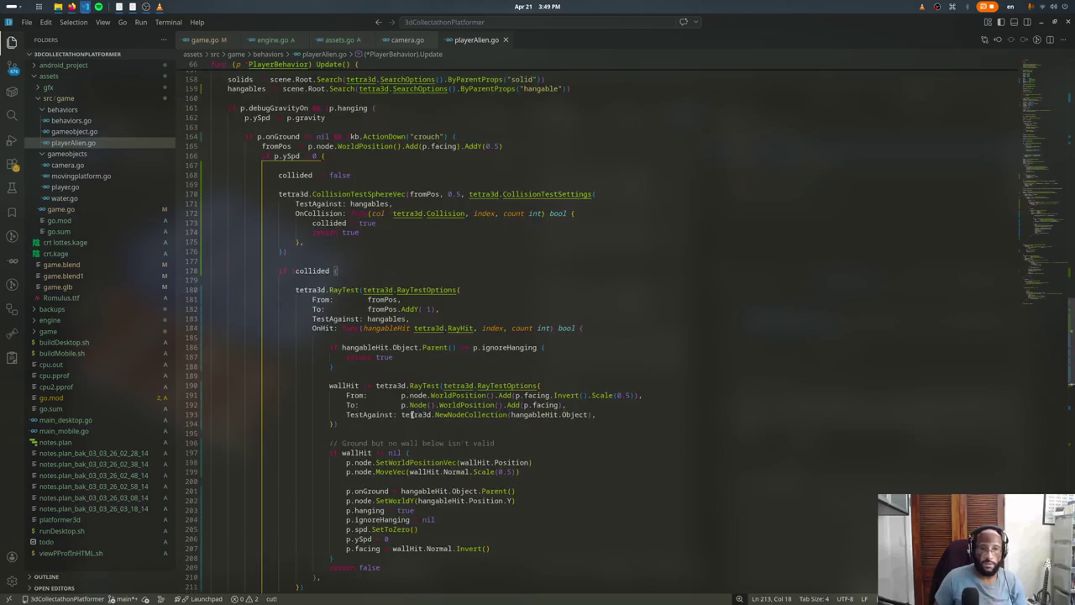
scroll(410, 413, up, 2)
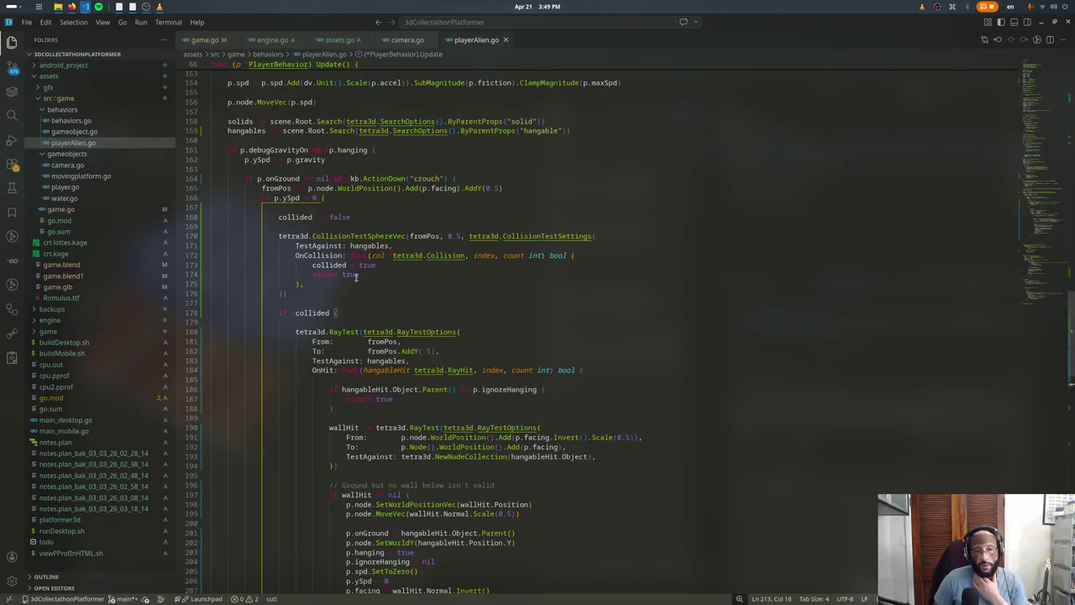
click(383, 265)
scroll(373, 321, down, 2)
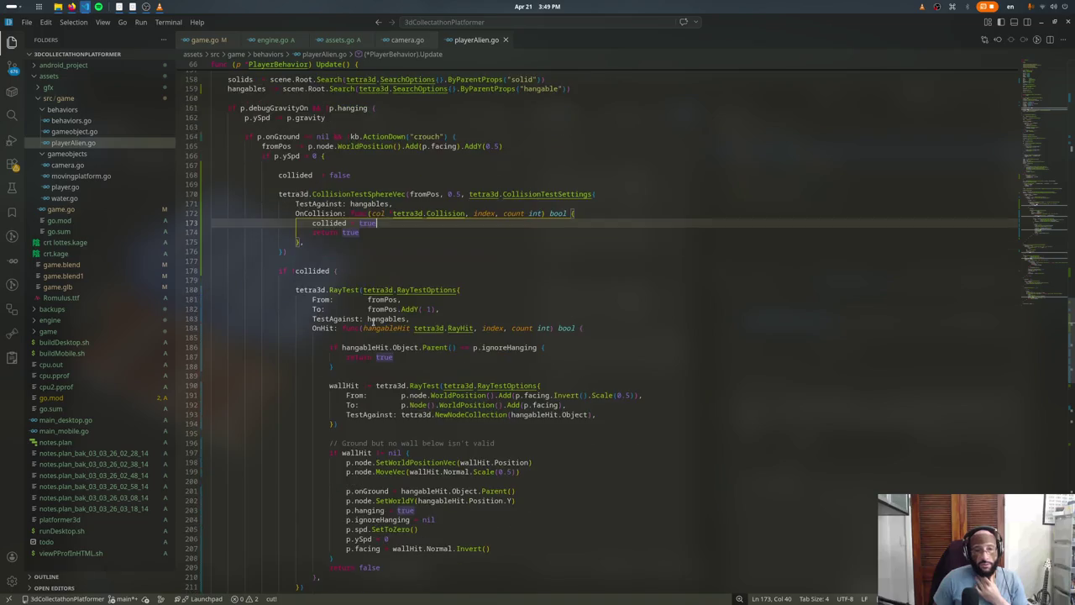
scroll(368, 324, down, 1)
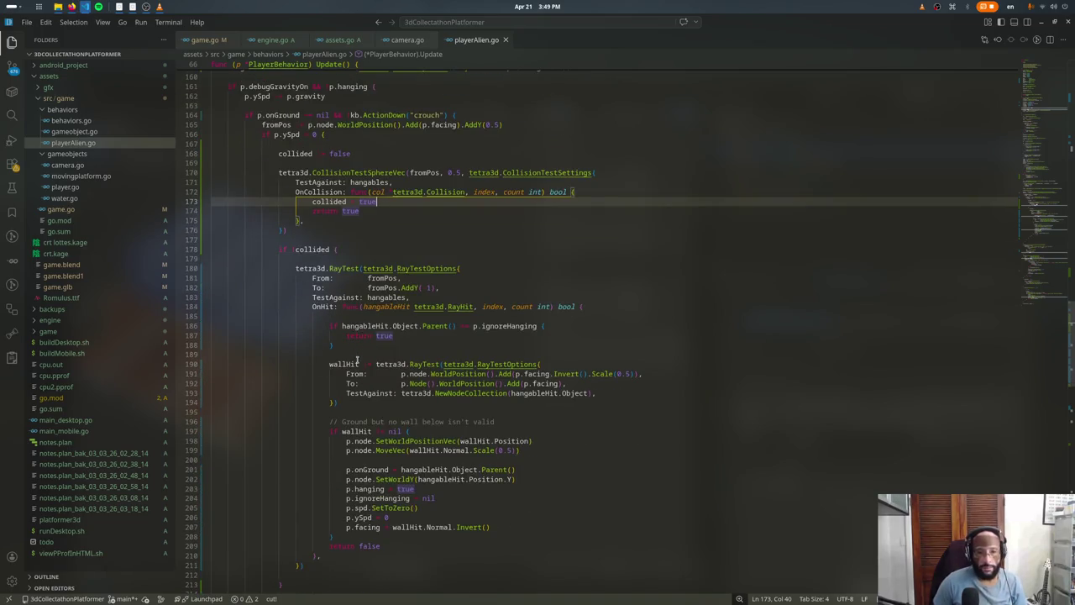
drag(345, 440, 492, 528)
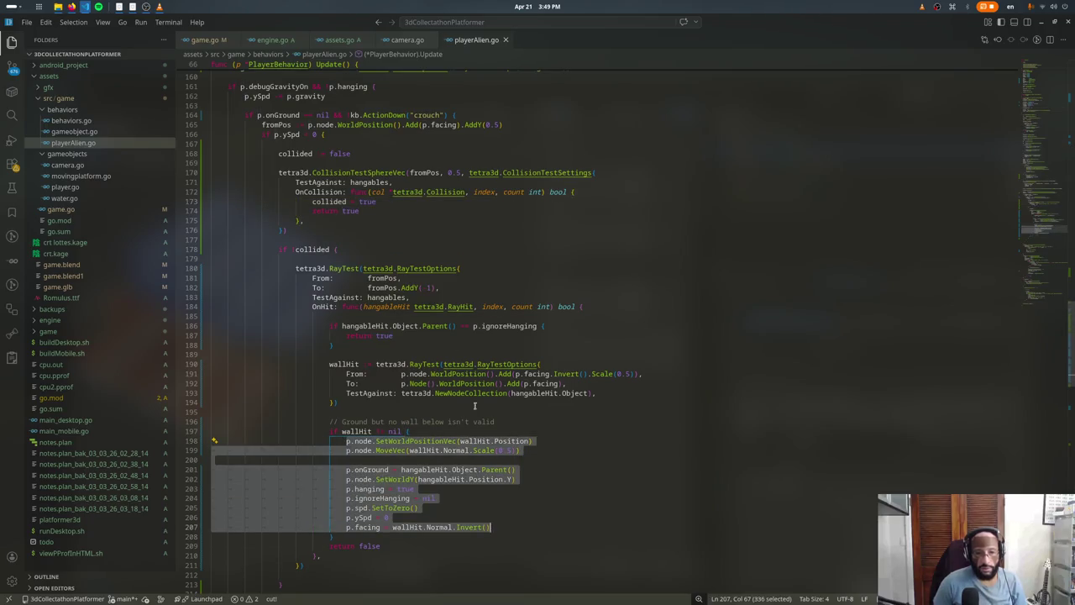
Step: Paste the wall-hit lines into OnCollision, replacing wallHit with col.Object.Parent().WorldPosition()
key(ctrl+c)
click(426, 209)
key(ctrl+v)
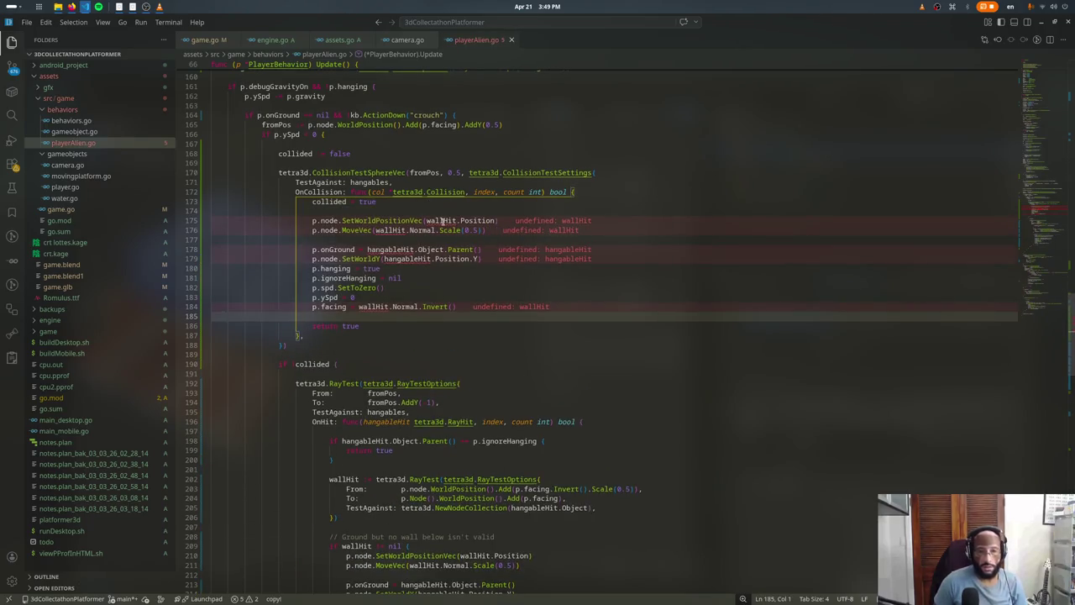
double_click(443, 220)
text(col.)
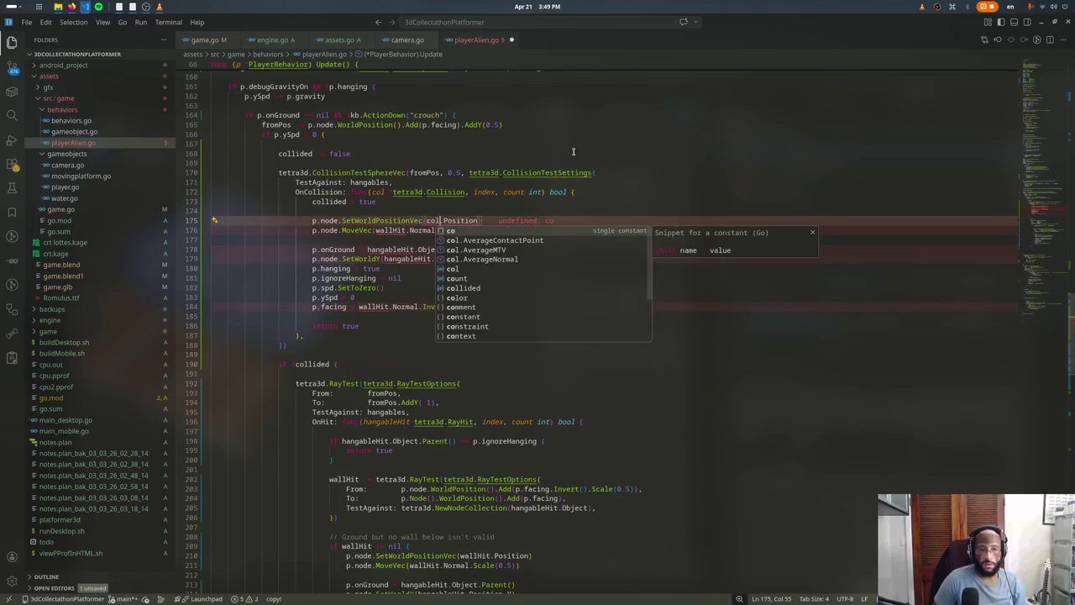
key(ctrl+Delete)
key(ctrl+Delete)
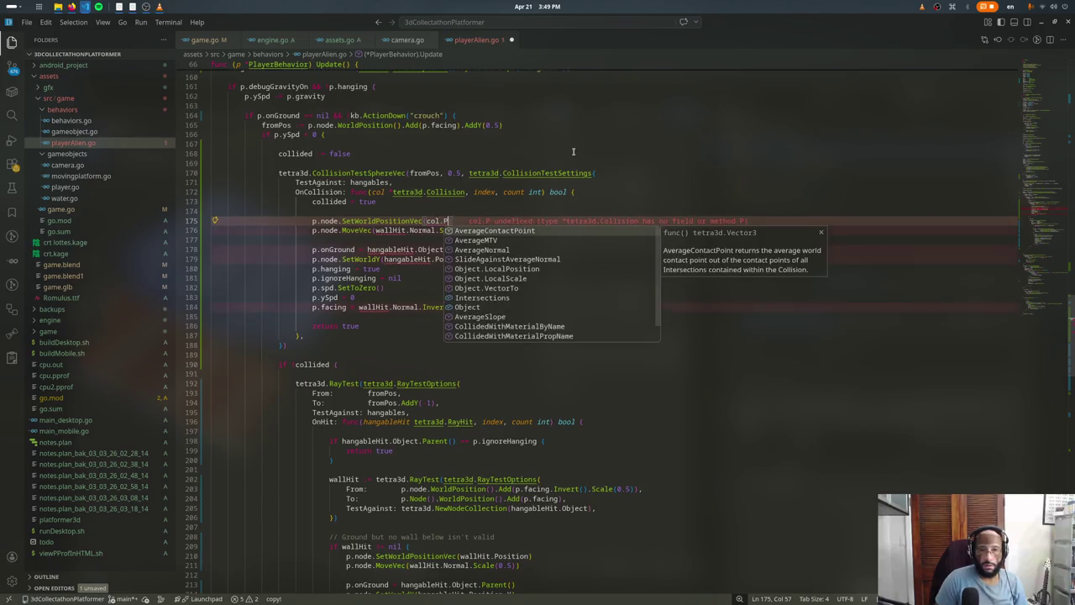
text(Object.Parent().)
text(World)
key(Return)
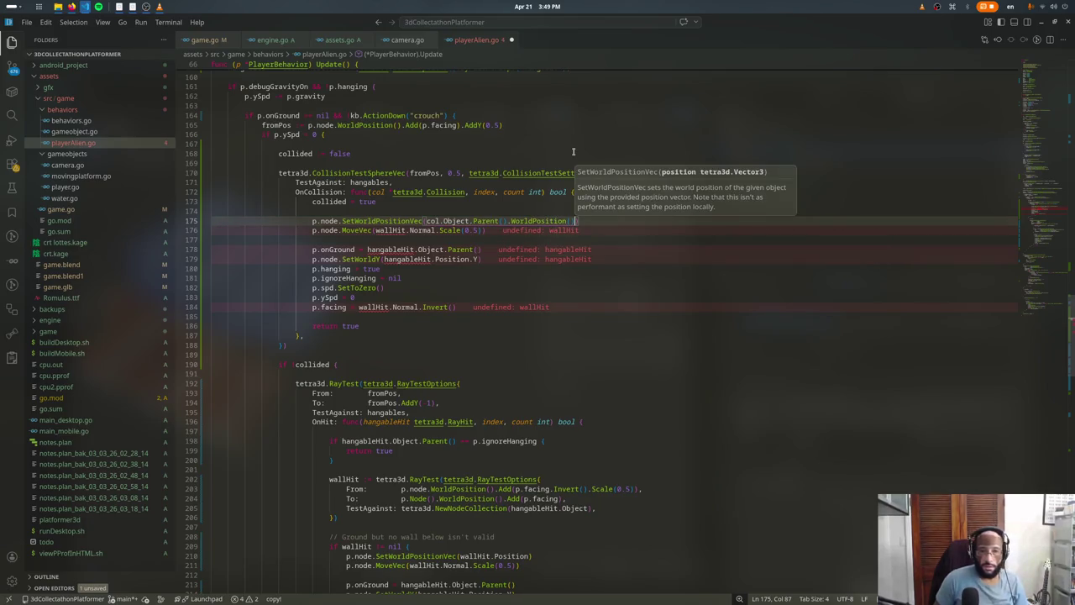
Step: Delete the MoveVec(wallHit.Normal…) line from the pasted code
key(Down)
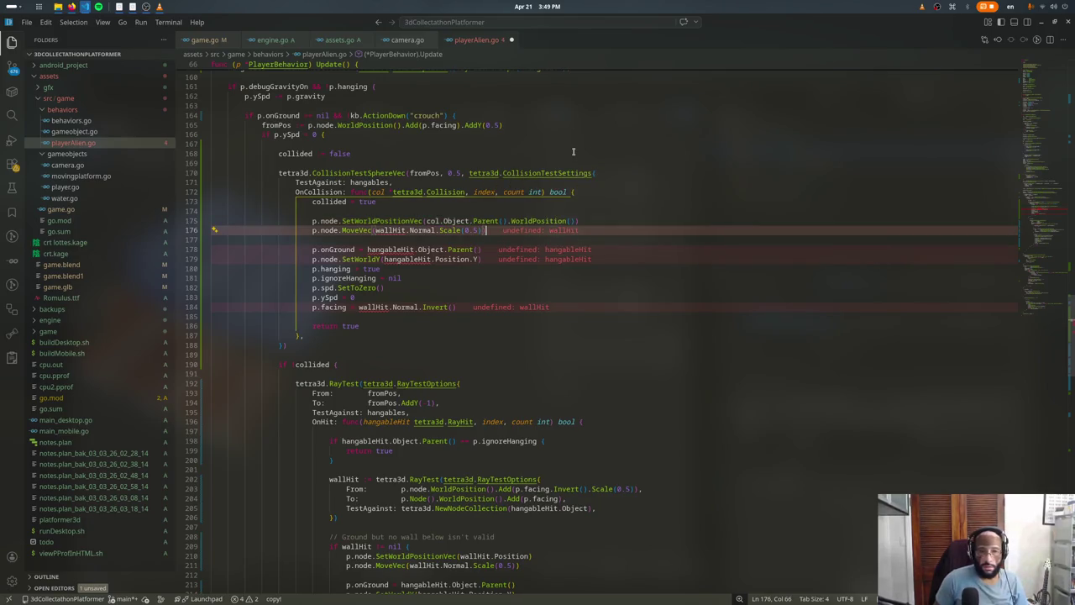
key(ctrl+shift+Left)
key(ctrl+shift+Left)
key(ctrl+shift+Left)
key(ctrl+shift+Left)
key(ctrl+shift+Left)
key(ctrl+shift+Left)
key(ctrl+x)
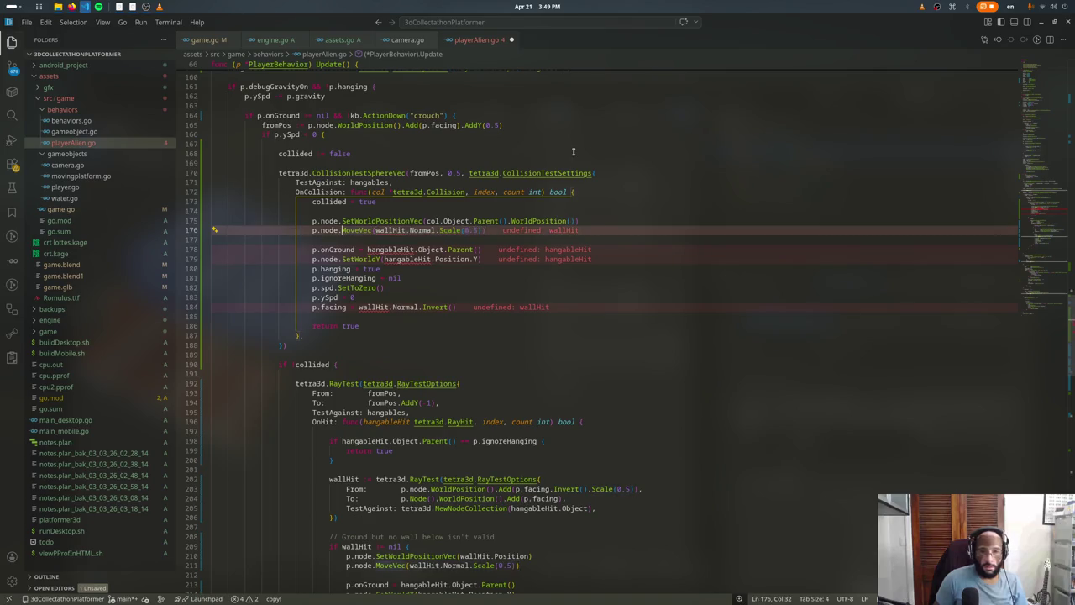
Step: Change hangableHit.Object to col.Object on the onGround line and remove the leftover blank line
key(Down)
key(End)
key(ctrl+shift+Right)
key(ctrl+shift+Right)
text(col.)
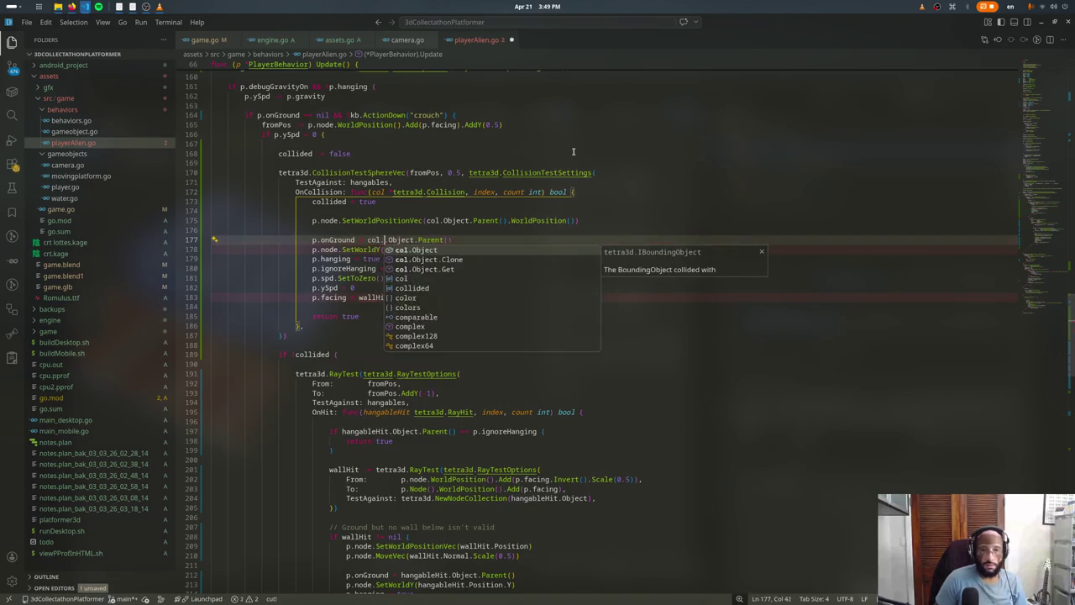
key(Return)
key(Up)
key(ctrl+x)
key(Down)
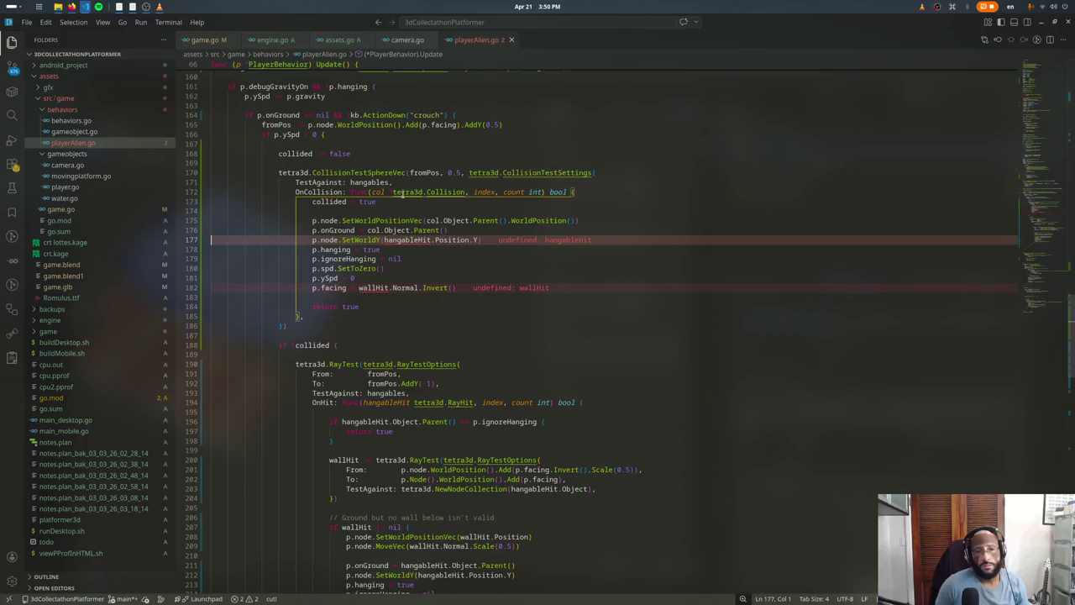
Step: Restore the SetWorldY call after a stray edit and save playerAlien.go
click(370, 239)
text(X)
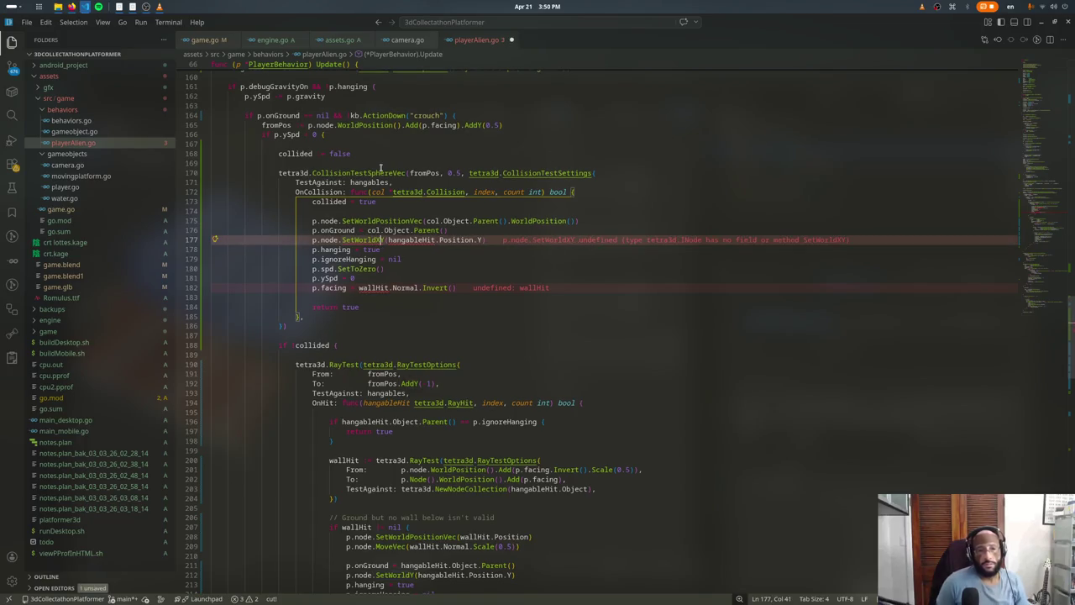
key(Delete)
key(BackSpace)
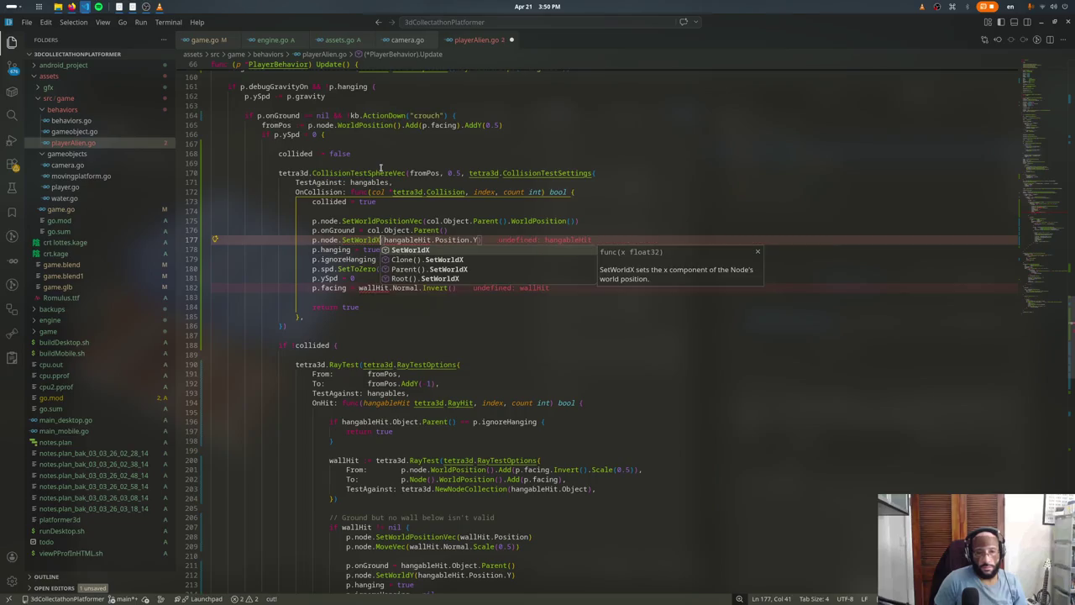
key(Escape)
key(ctrl+s)
Step: Add a p.node.MoveVec call moving by the parent's WorldRotation().Forward().Scale(0.5)
key(Up)
key(Home)
key(Home)
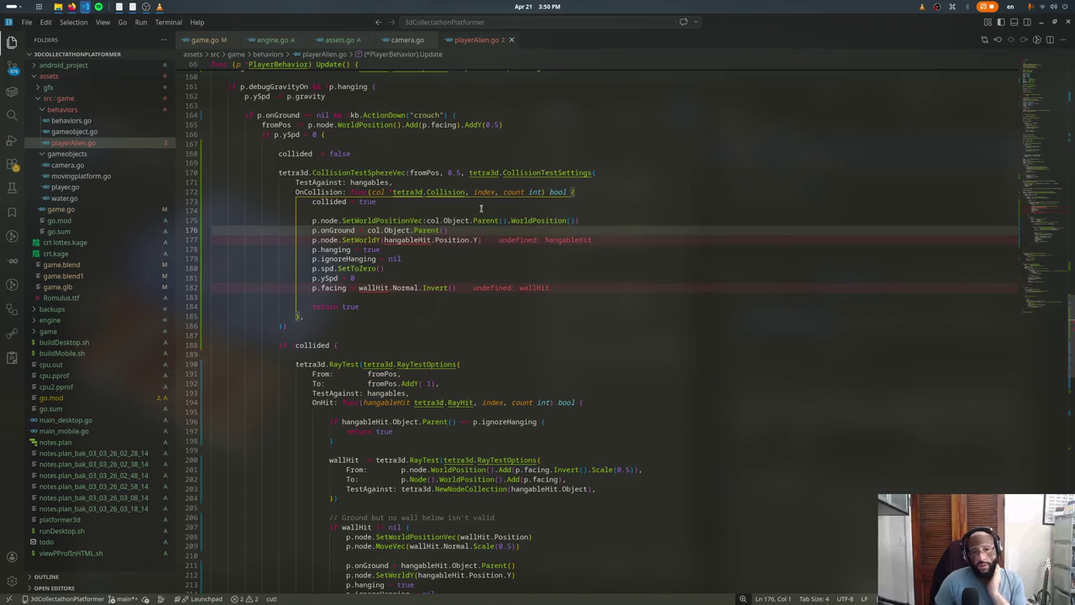
click(648, 216)
key(Return)
text(p.node)
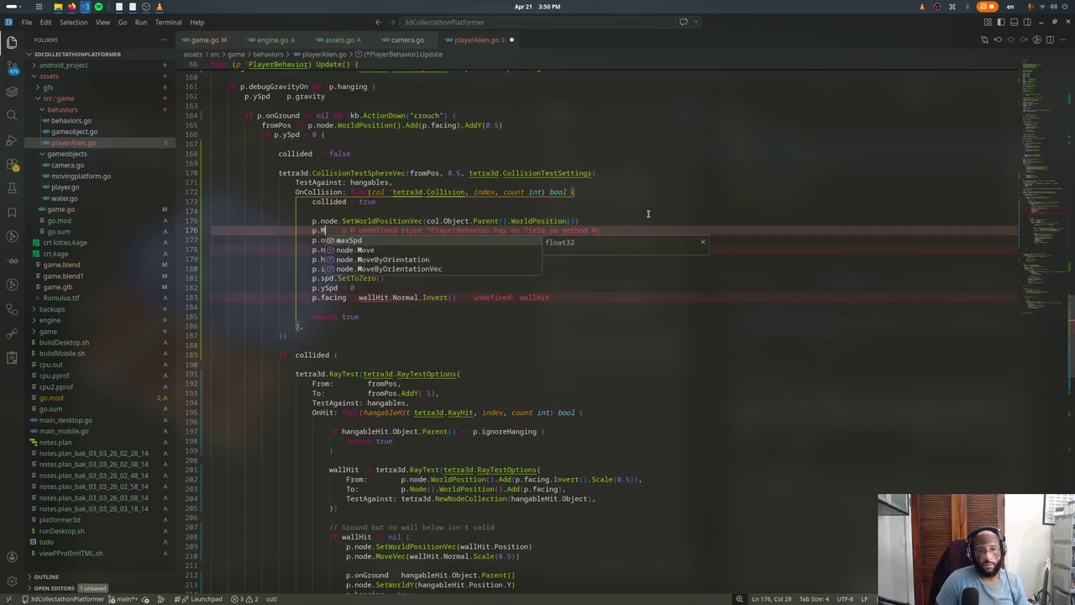
text(.MoveVec(col.ObjParent)
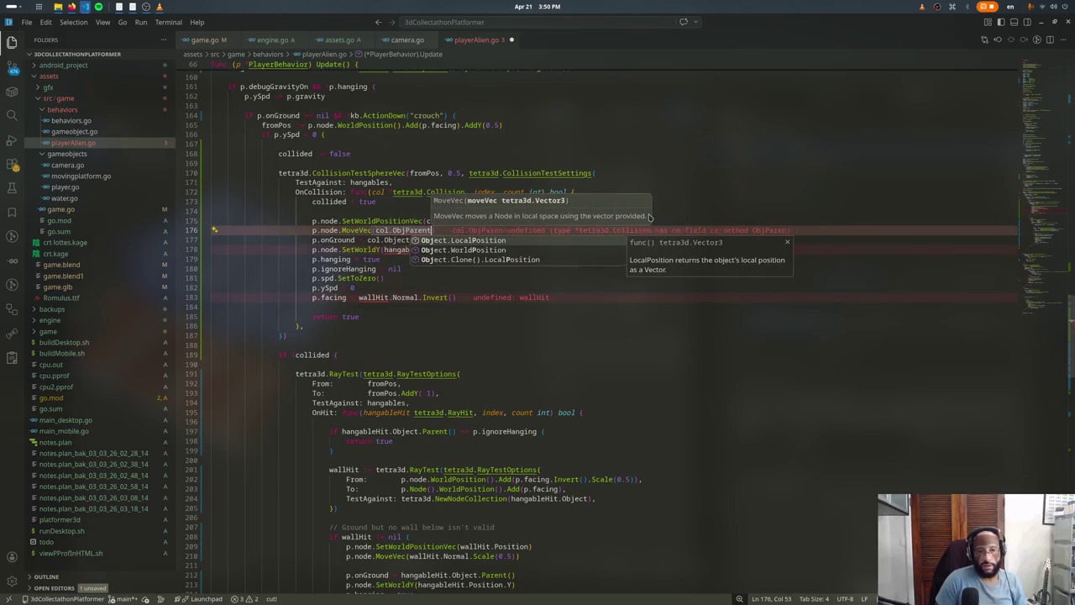
text(WorldRR)
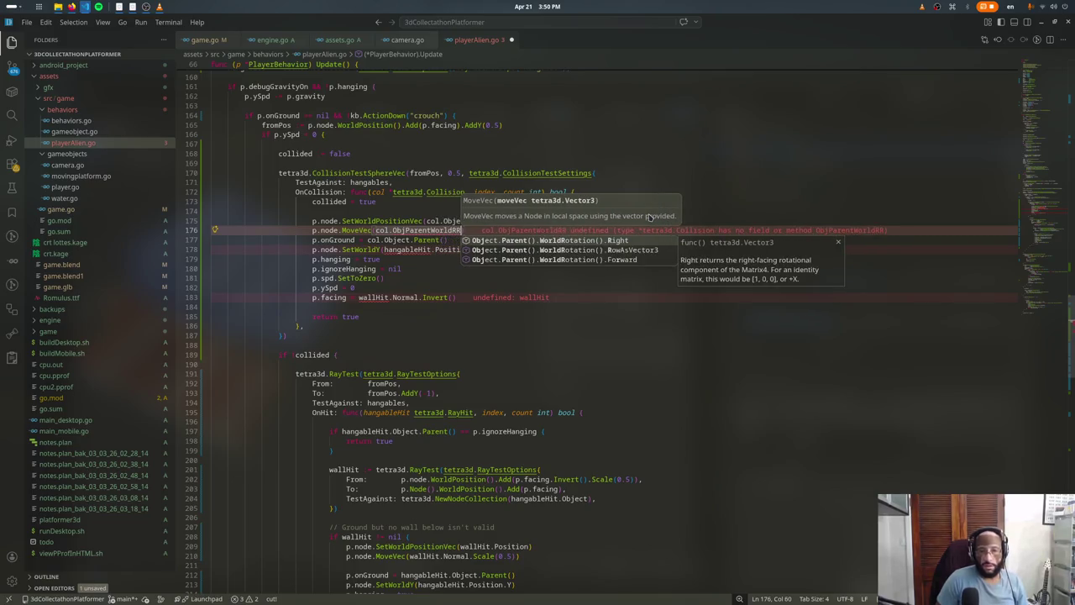
key(Down)
key(Down)
key(Return)
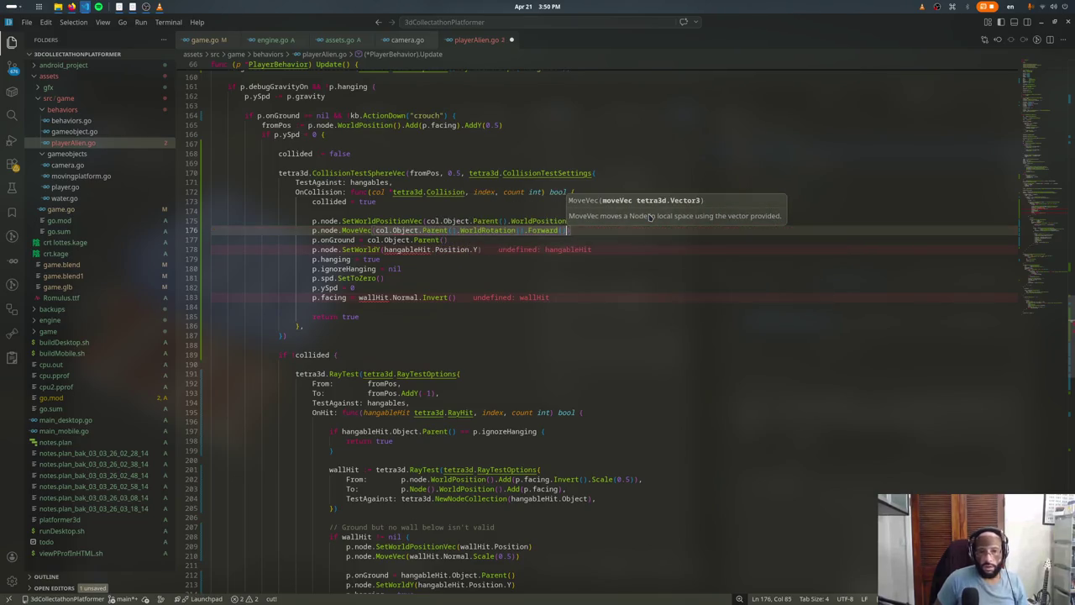
text(.)
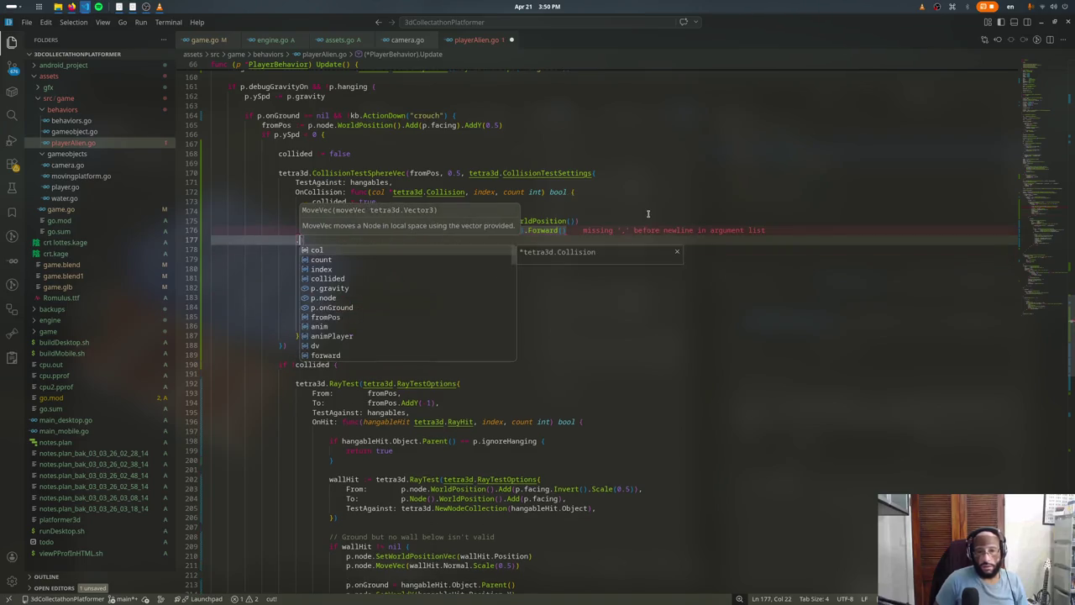
text(S)
key(Return)
text(0.5)
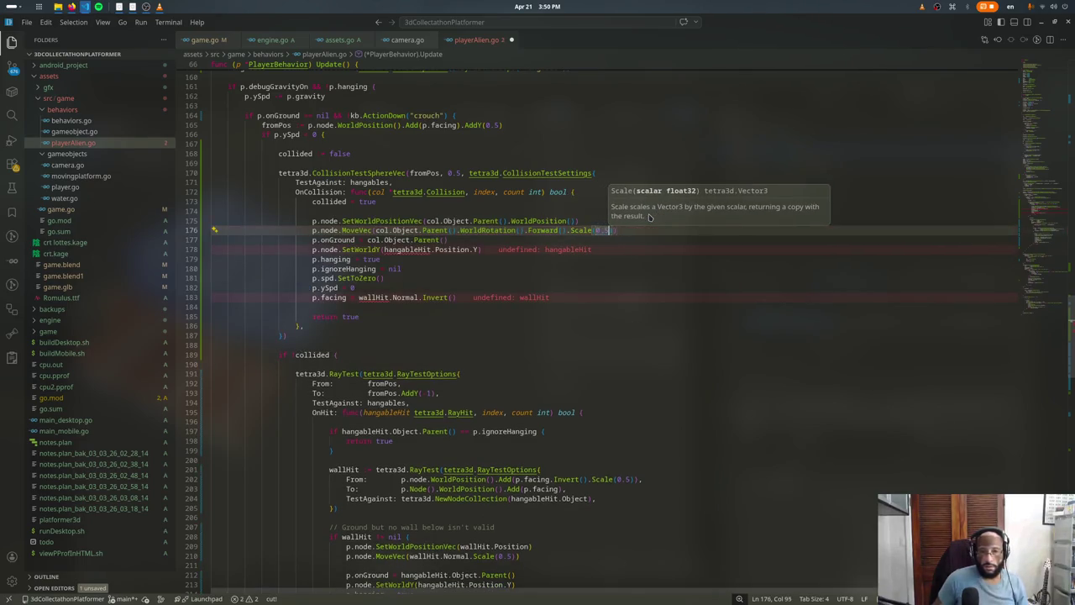
Step: Remove the SetWorldY hangableHit line from the callback
key(Down)
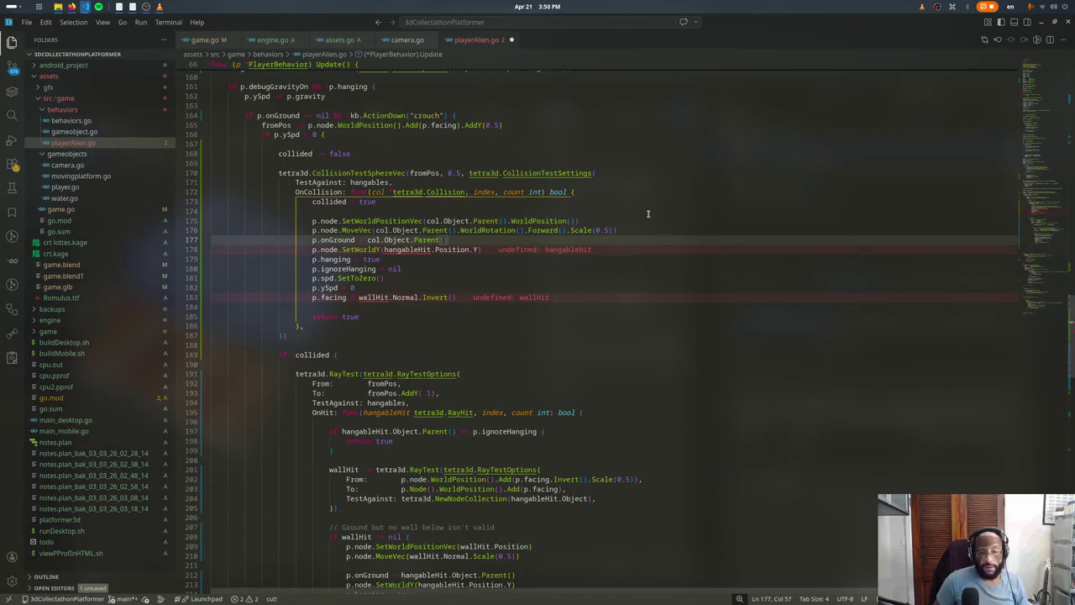
key(Down)
key(Left)
key(Left)
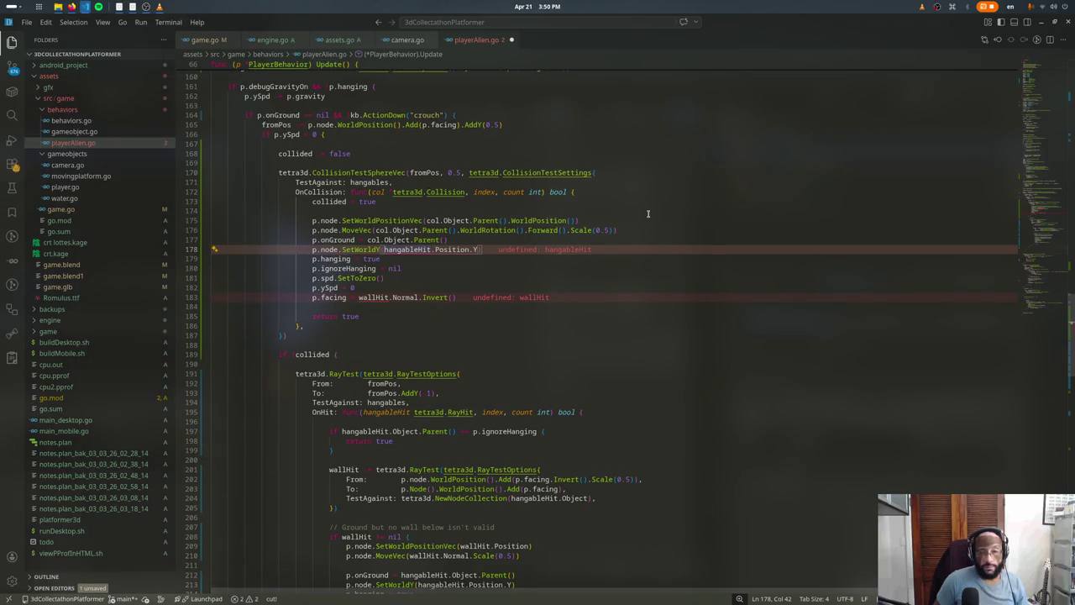
key(ctrl+z)
Step: Store the vector in forward := col.Object.Parent()... and call p.node.MoveVec(forward)
key(Down)
key(Down)
key(Down)
key(Down)
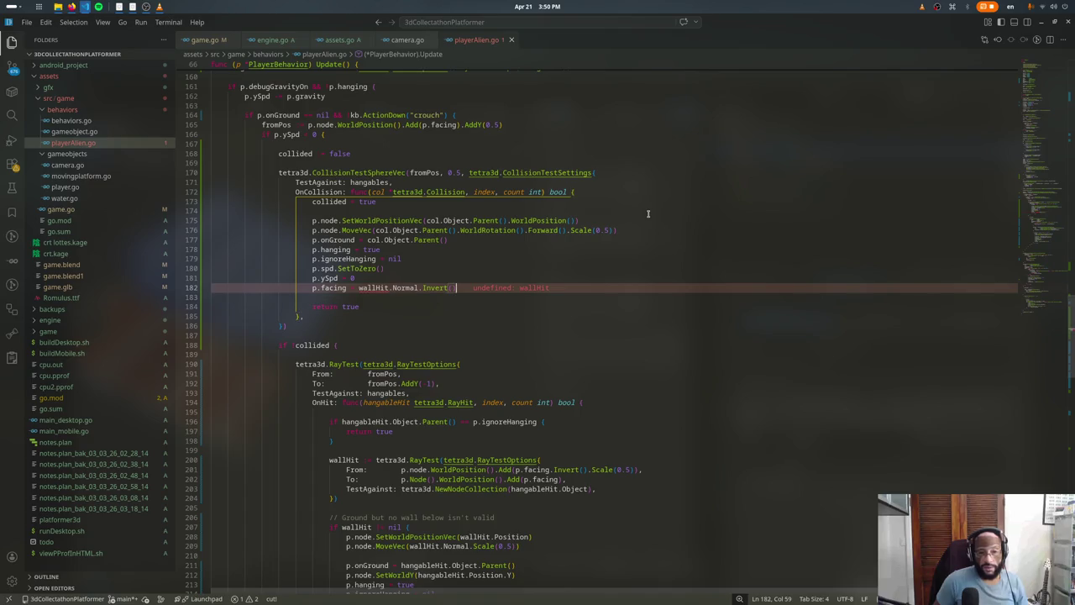
key(Up)
key(Up)
key(Up)
key(Up)
key(Up)
key(Up)
key(ctrl+Right)
key(ctrl+Right)
key(ctrl+Right)
key(Right)
key(shift+End)
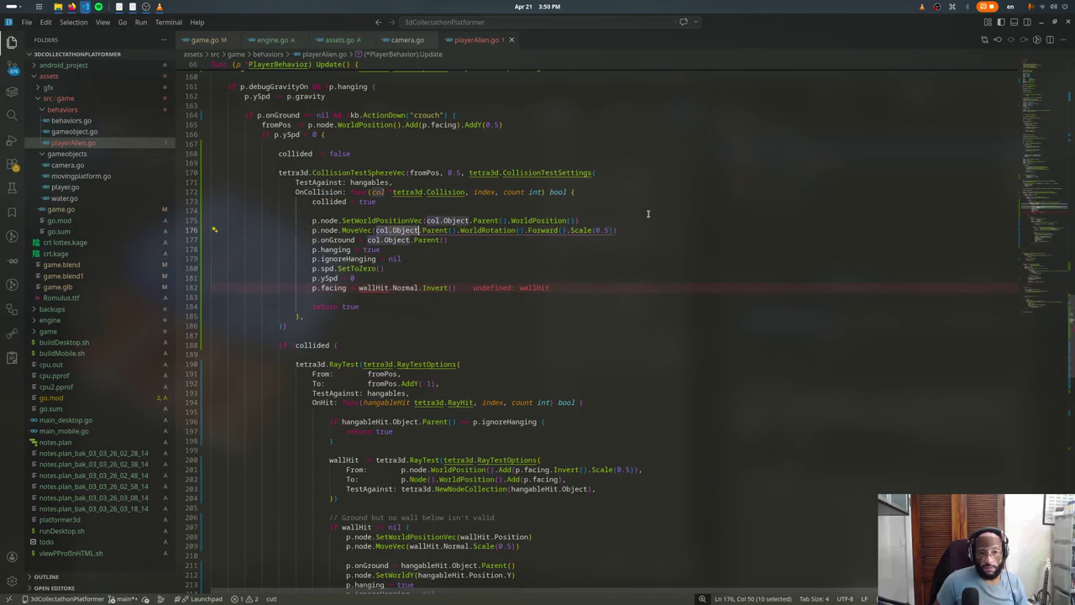
text(fo)
text(rward))
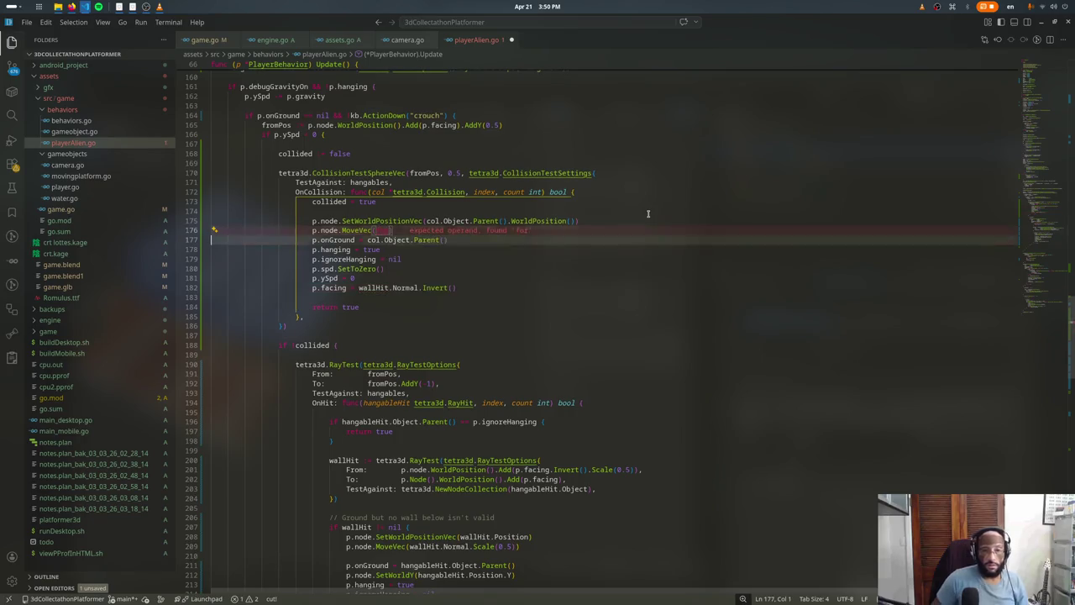
key(ctrl+shift+Return)
text(forward := col.)
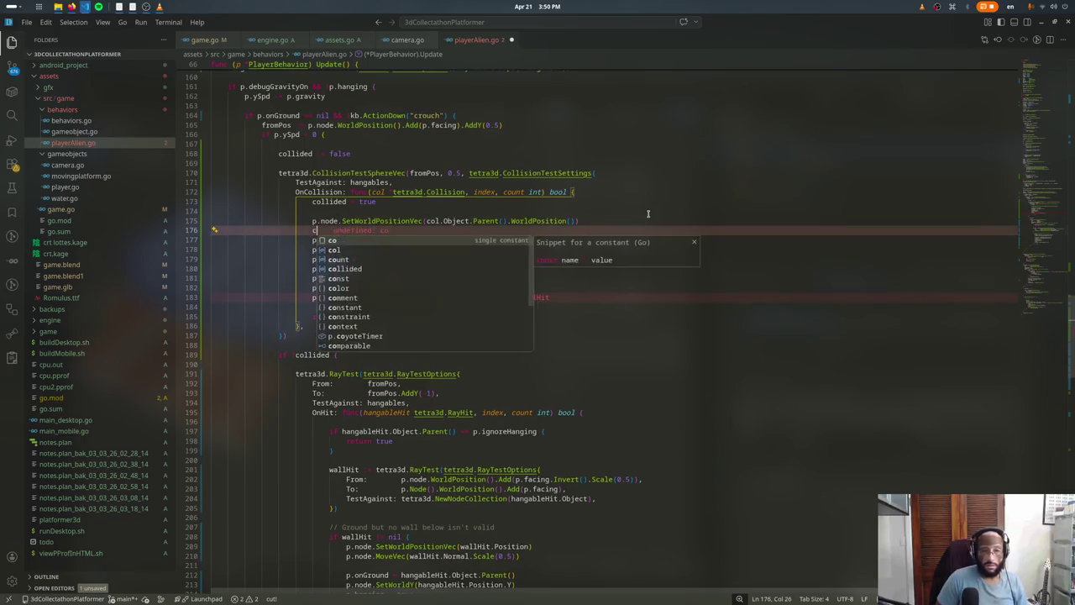
key(Tab)
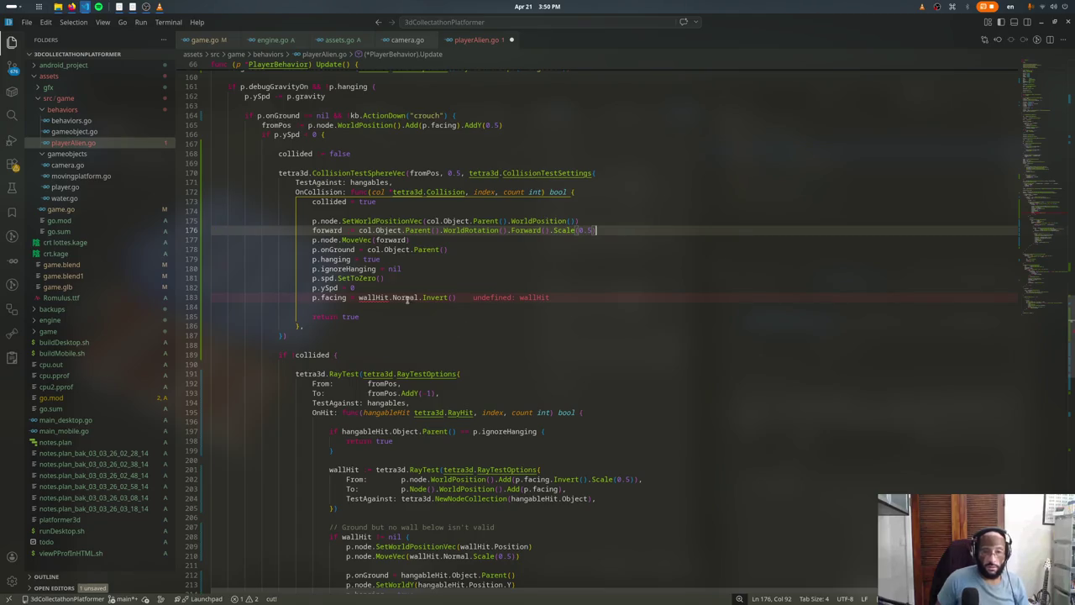
Step: Set the facing to forward, save, and launch the game to test hanging
drag(419, 297, 358, 297)
text(forward)
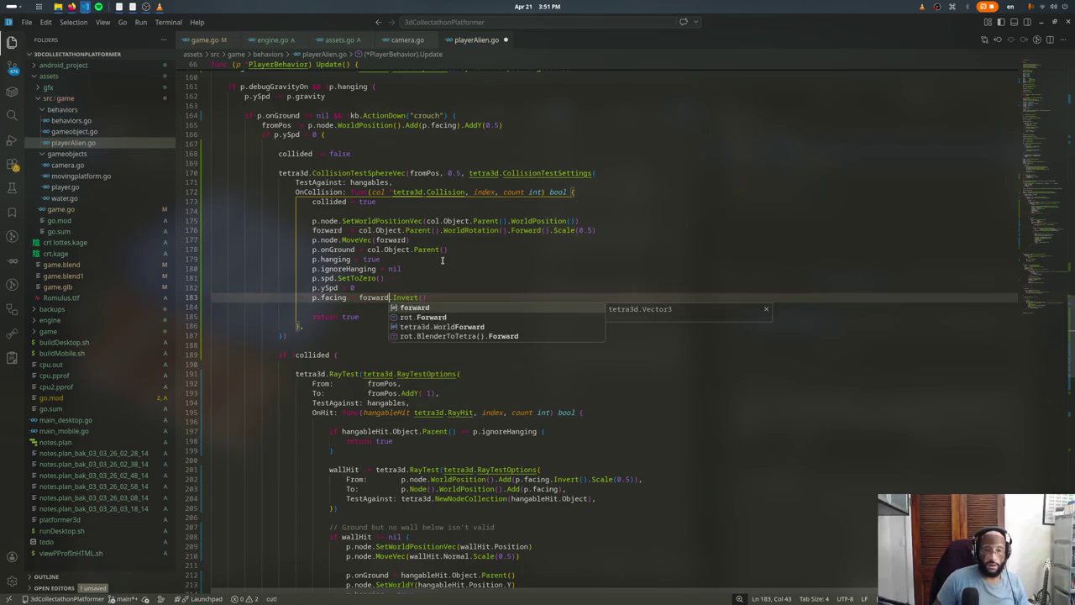
key(ctrl+s)
key(F5)
key(alt+Tab)
key(alt+Tab)
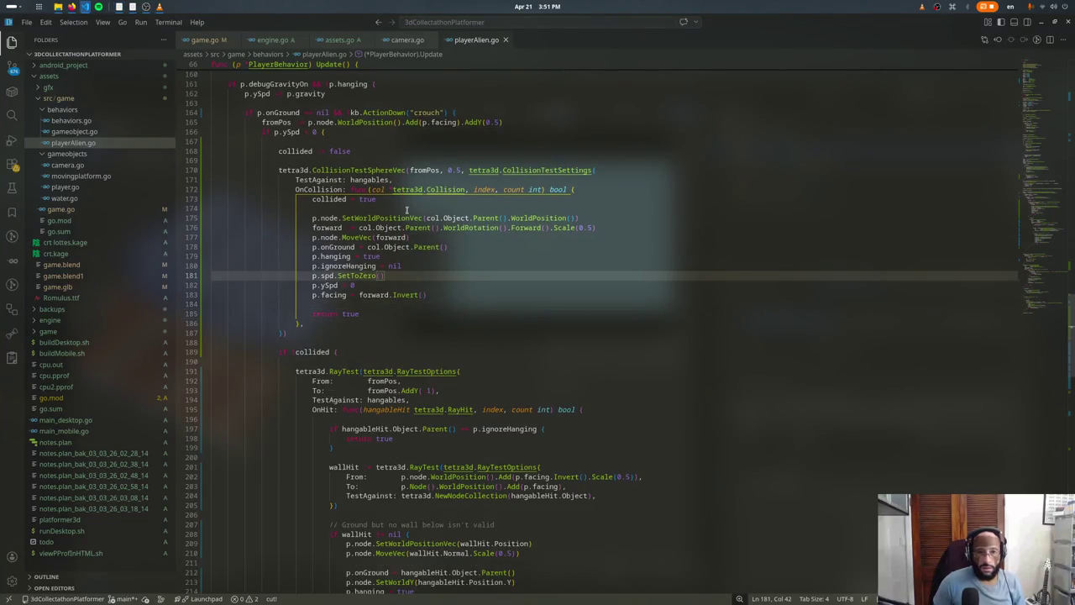
click(407, 210)
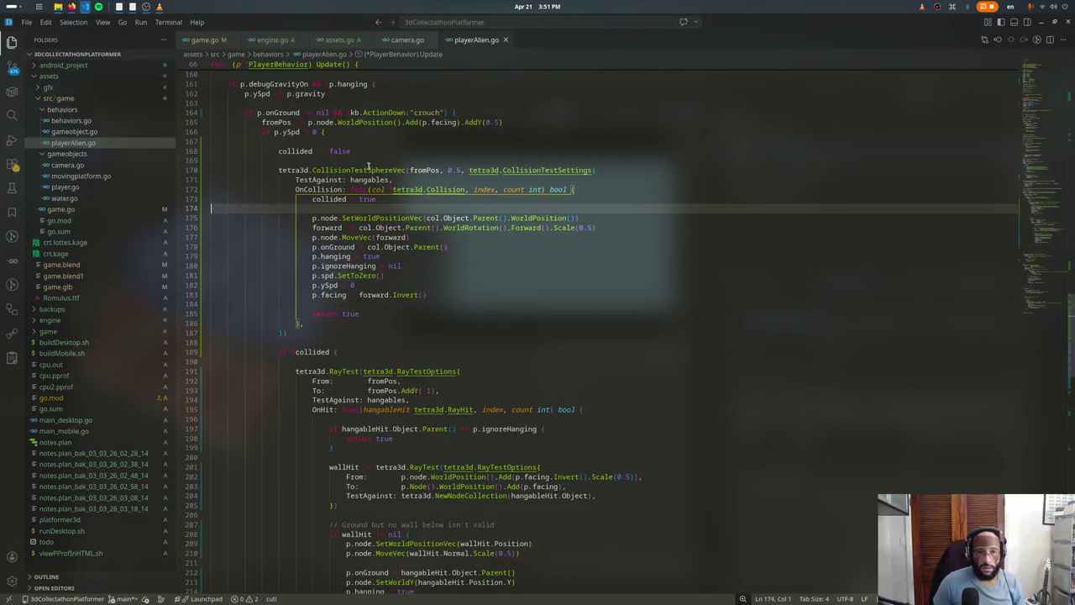
Step: Wrap the hanging code in an if requiring the parent's hangable property AsString() == "collision"
click(401, 200)
key(ctrl+shift+Return)
text(// hang)
key(BackSpace)
key(BackSpace)
key(BackSpace)
text(col)
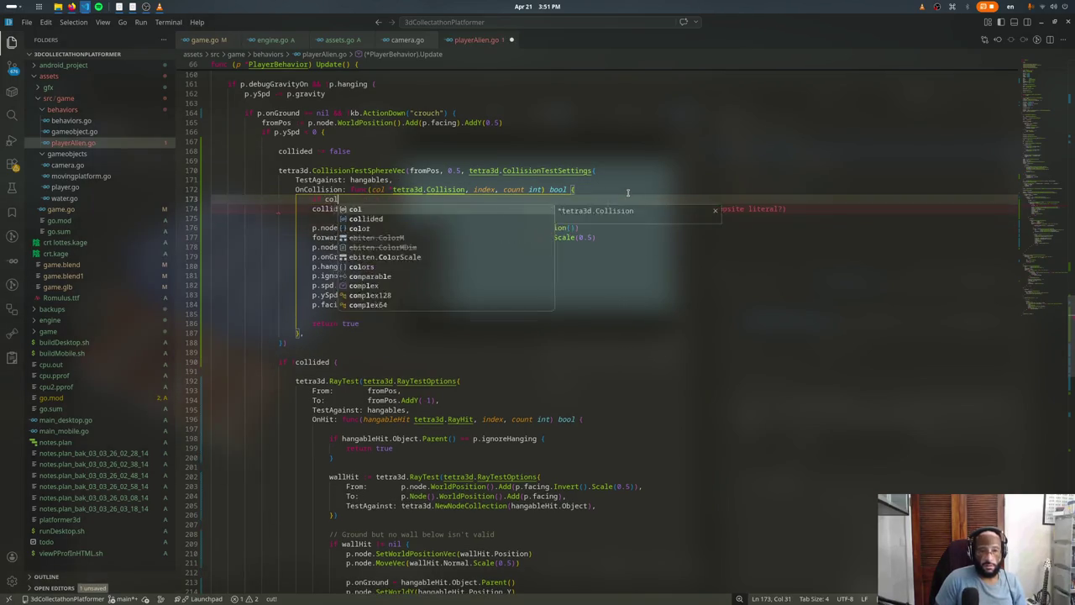
text(.Object.Parent().Properties().Get("hangabl)
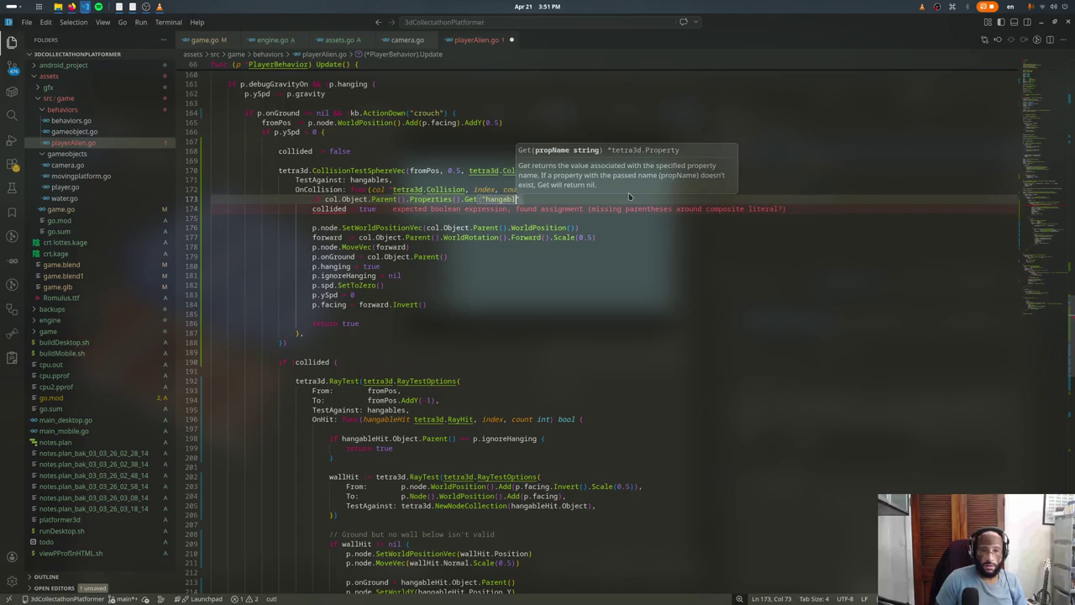
text(e").AsSt)
key(Return)
text(== ")
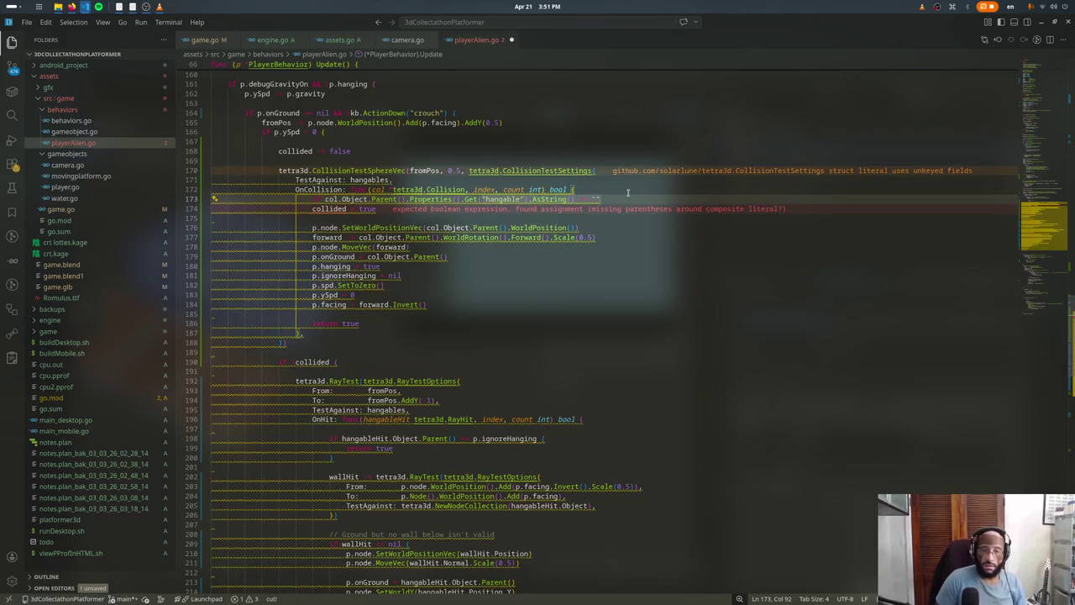
text(collision")
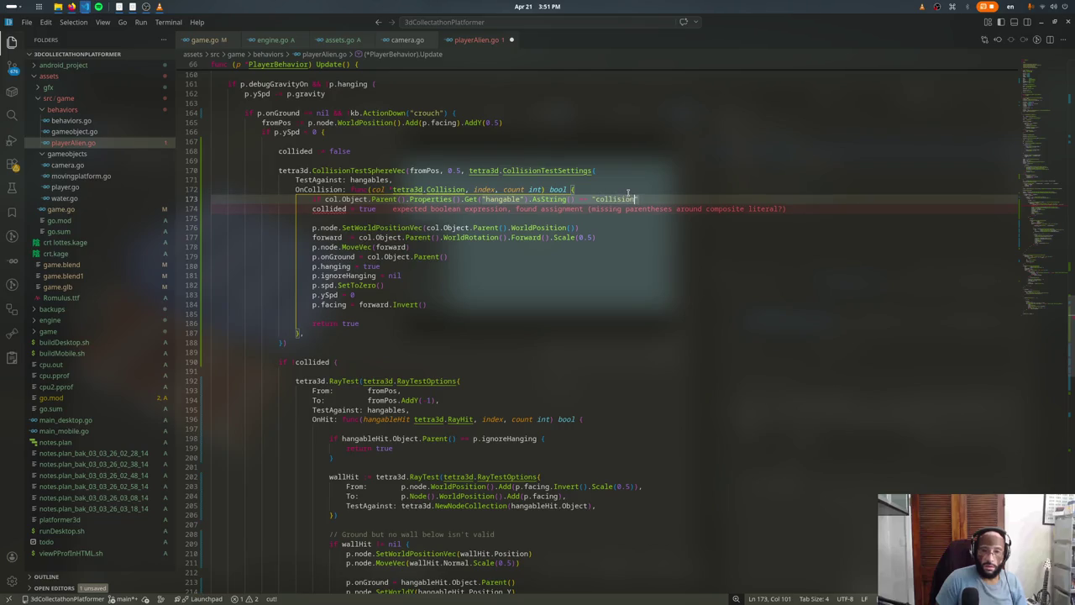
text( {)
key(Return)
key(Down)
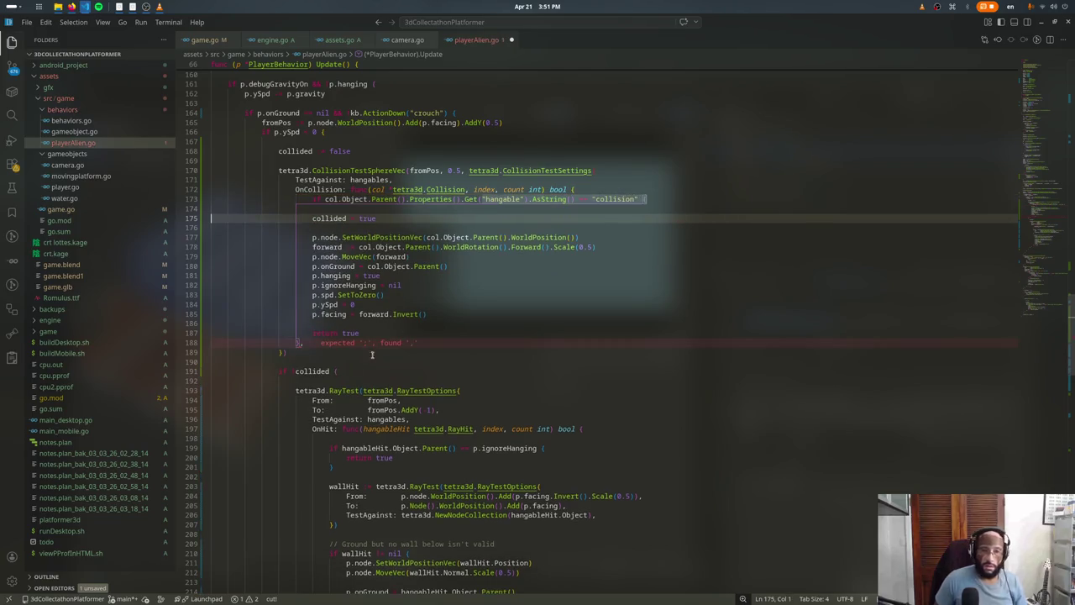
Step: Close the if-block with a brace on line 187, save, and run the game
click(376, 324)
key(Return)
text(})
key(Return)
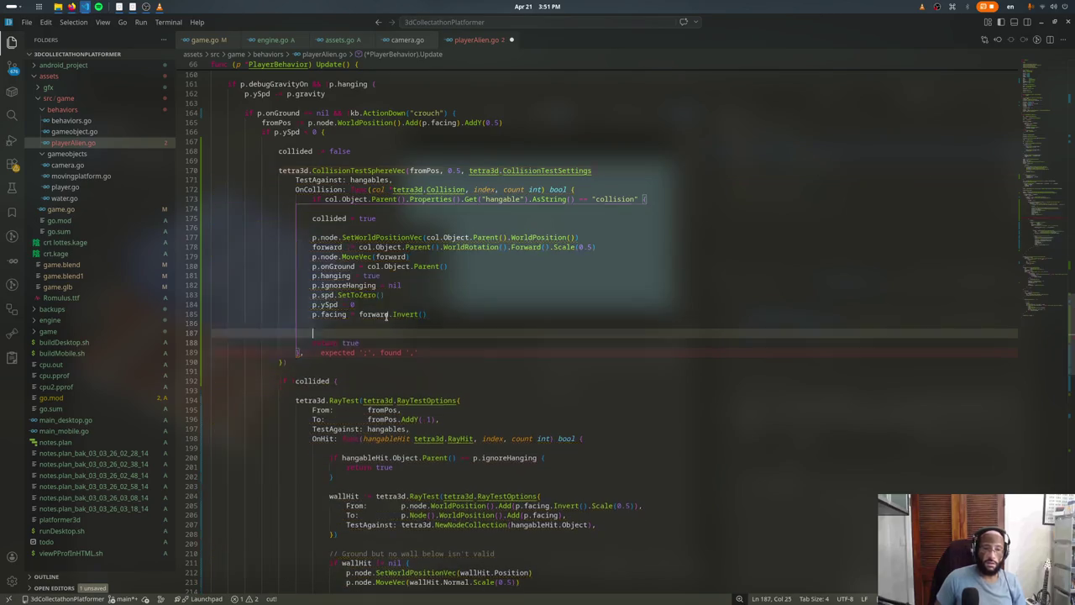
key(ctrl+s)
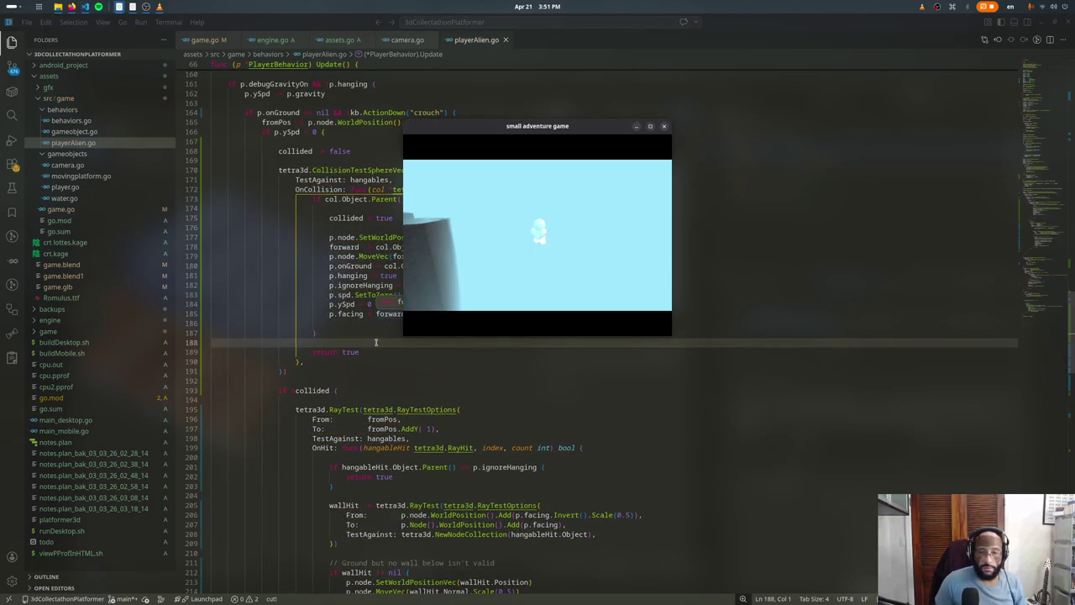
click(426, 458)
Step: Append && hangableHit.Object.Parent().Properties().Get("hangable").AsString() == "ray" to line 201 and save
click(536, 467)
text(&& h )
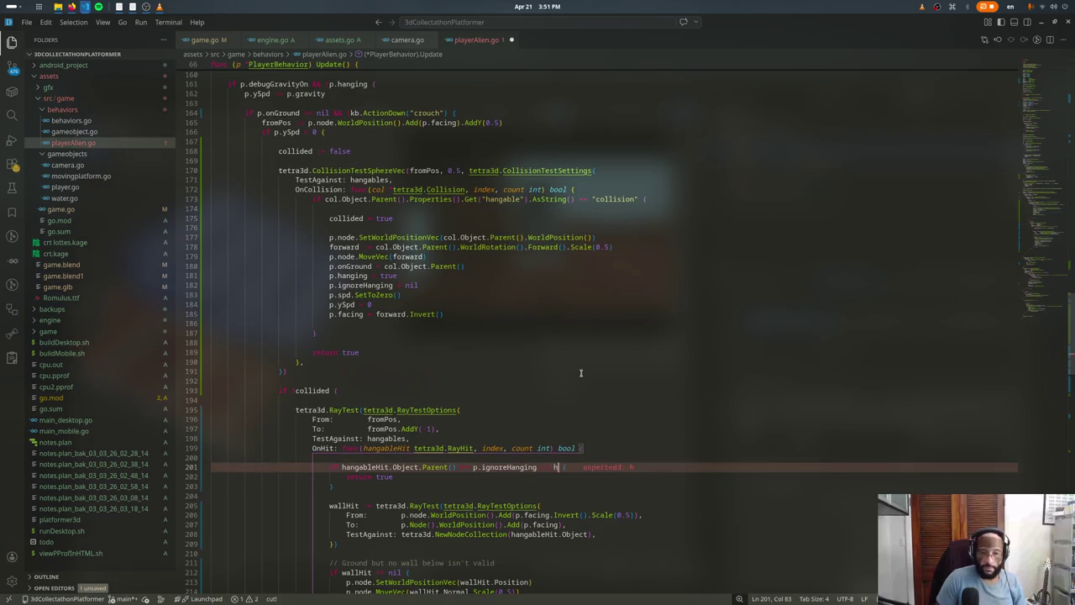
text(angal)
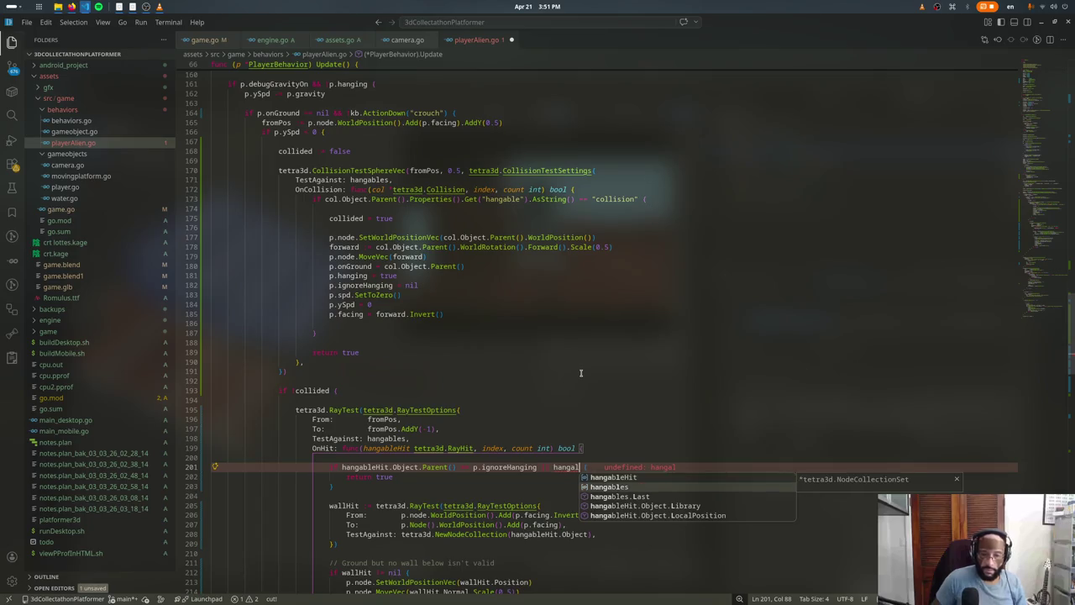
key(Tab)
text(.Object.P)
key(Tab)
text(.P)
text(.Properties().)
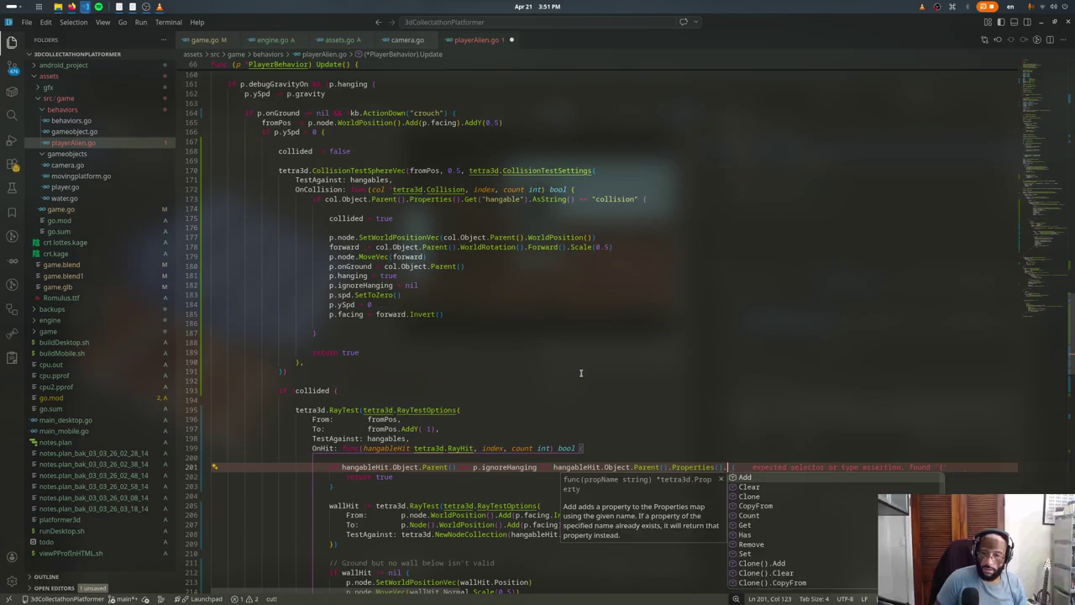
text(Get(")
text(hangable)
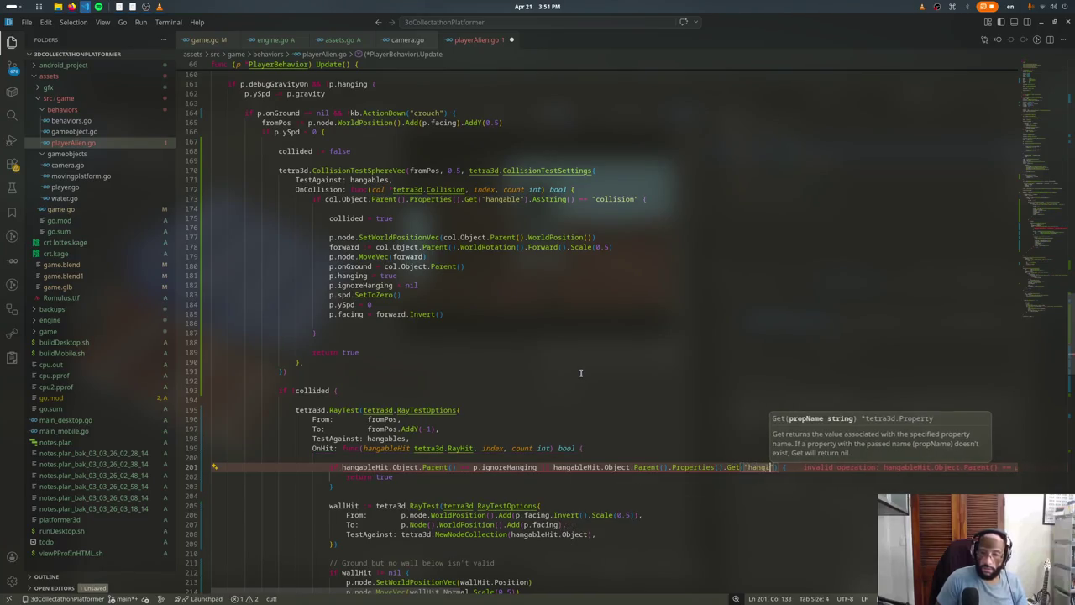
text(").AsS)
key(Return)
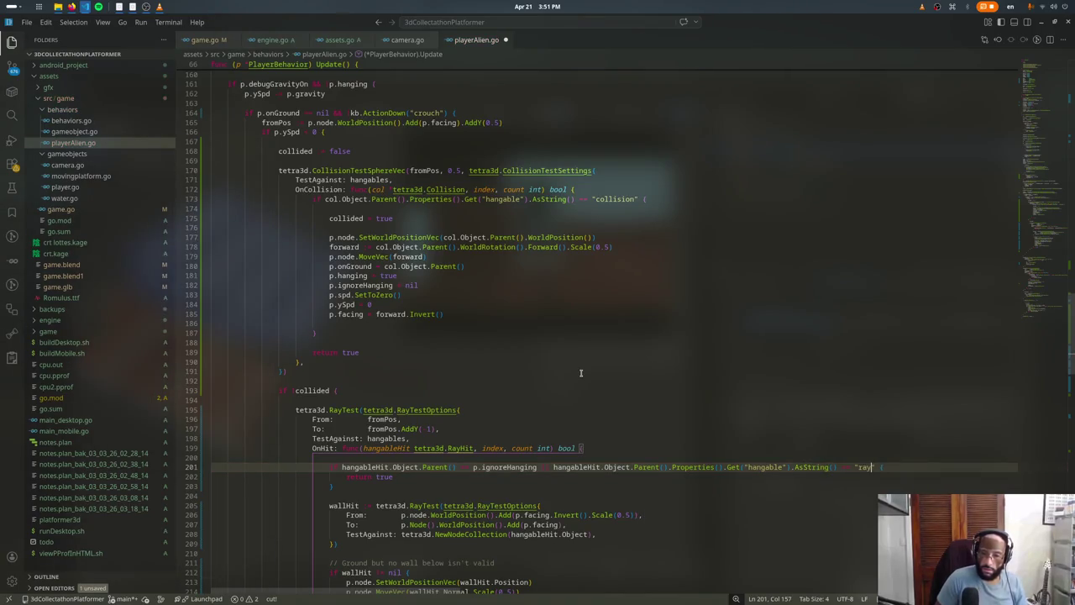
key(ctrl+s)
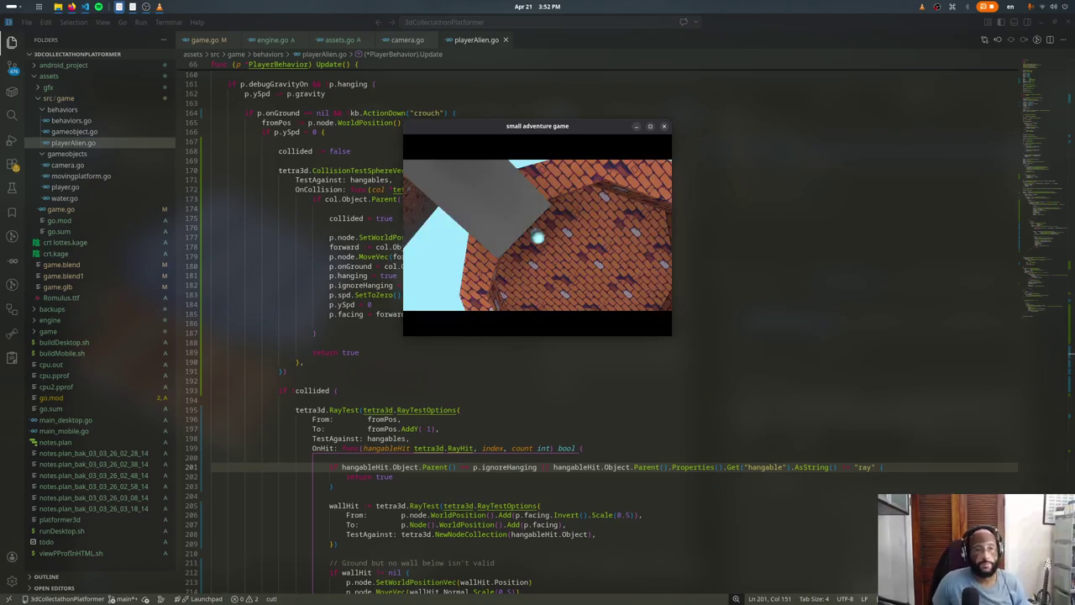
Step: Jump the character across the grey blocks to the wall, then climb down the wall ladder
key(space)
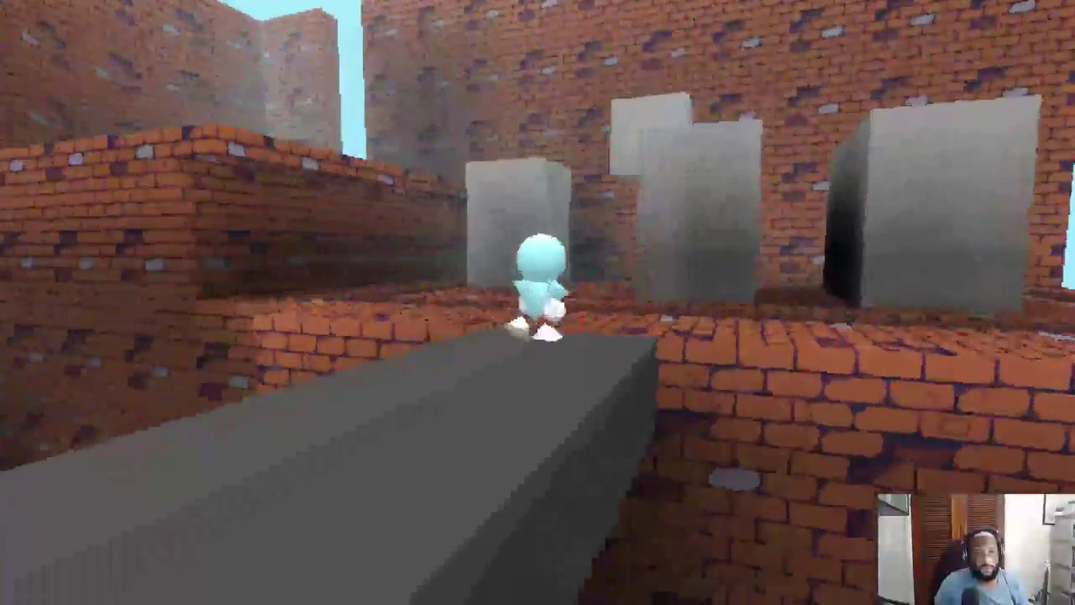
key(space)
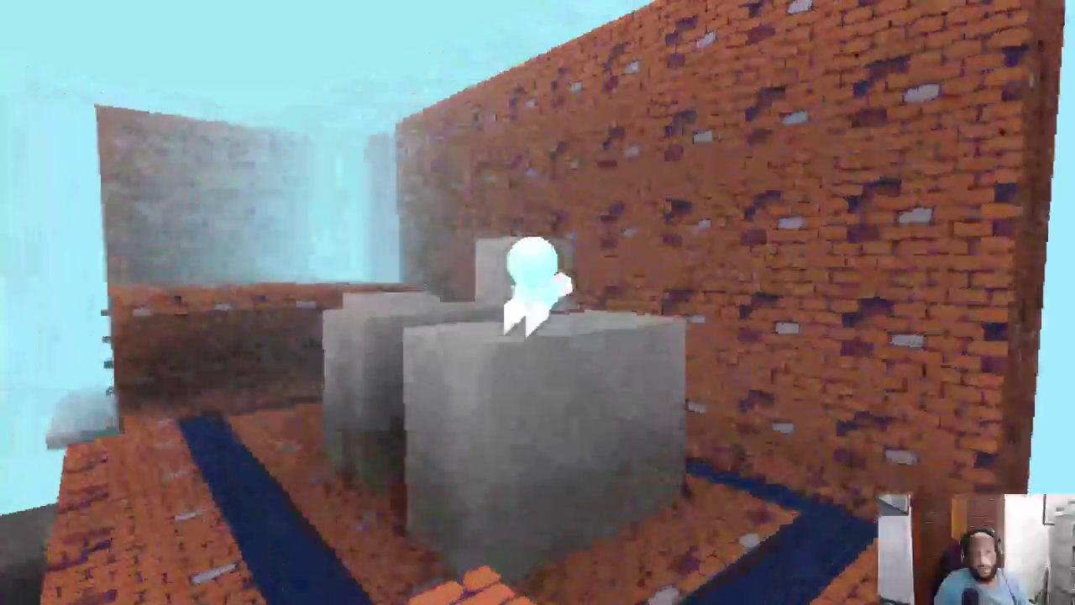
key(space)
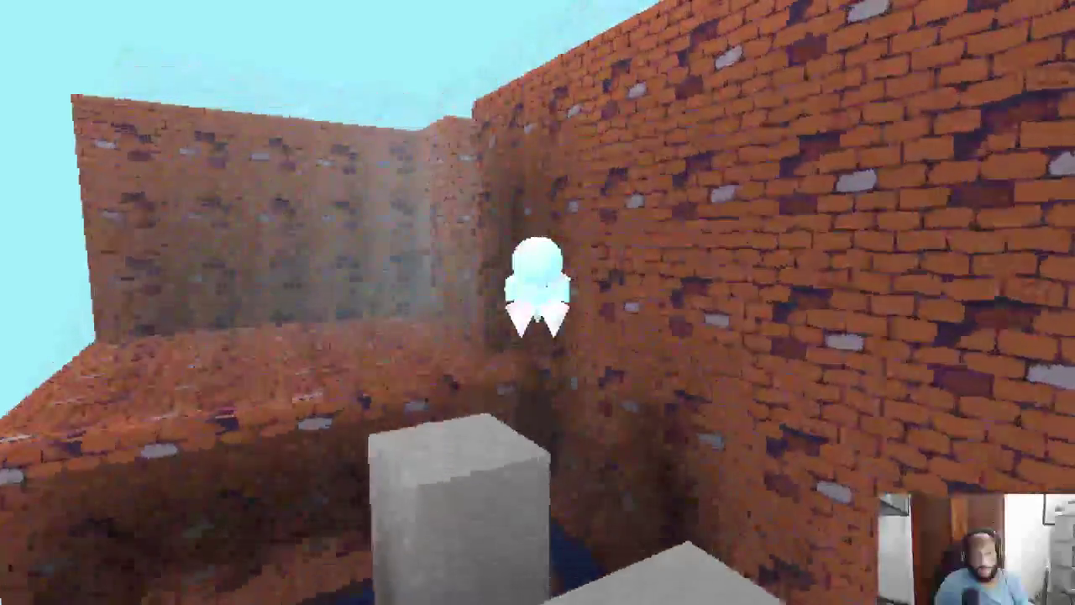
key(space)
key(space)
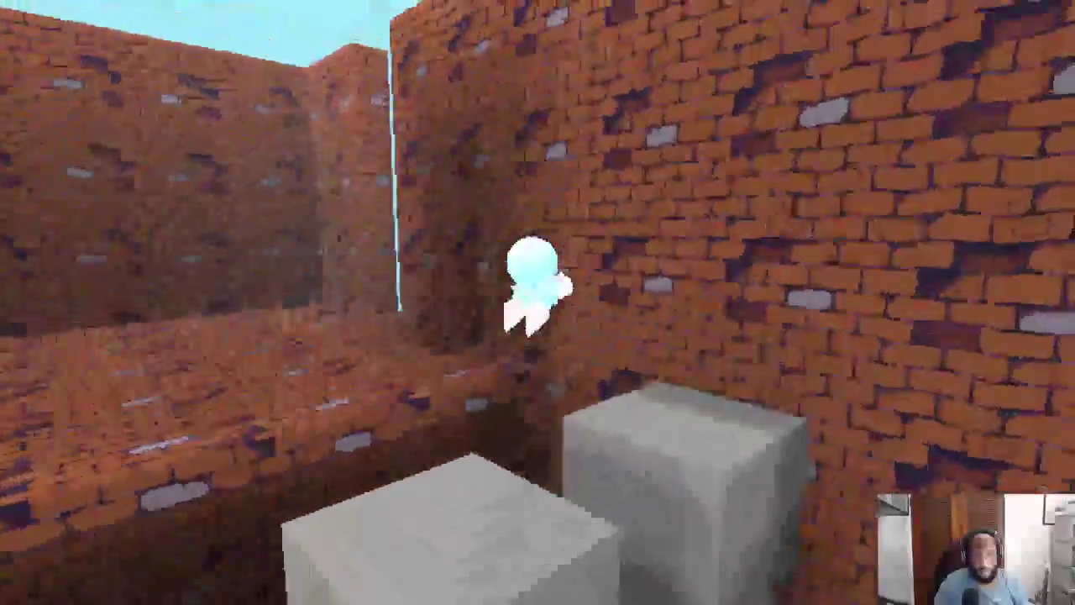
key(space)
key(space)
key(space)
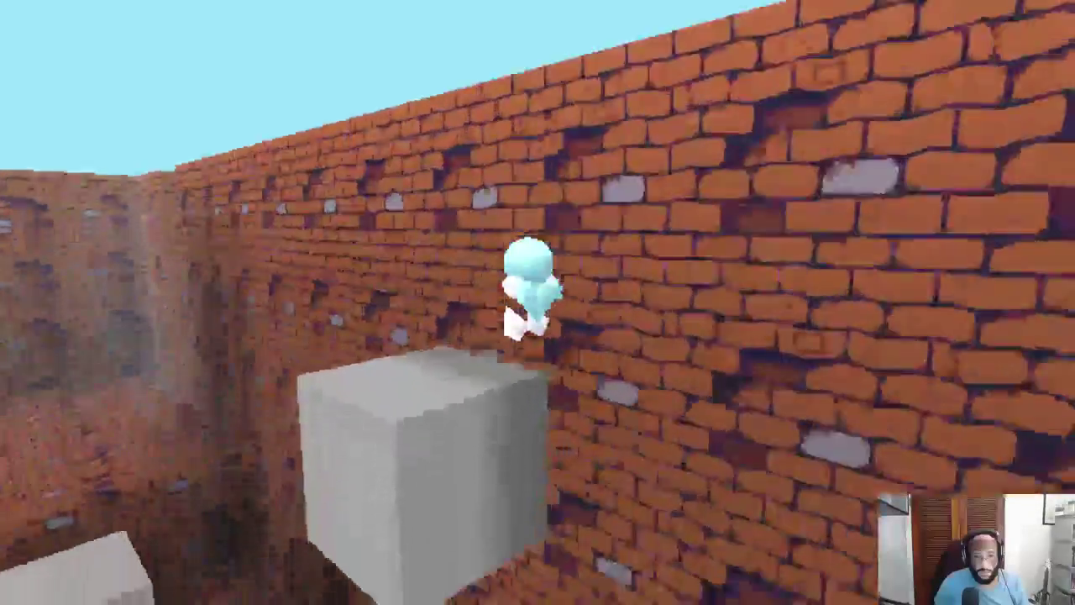
key(space)
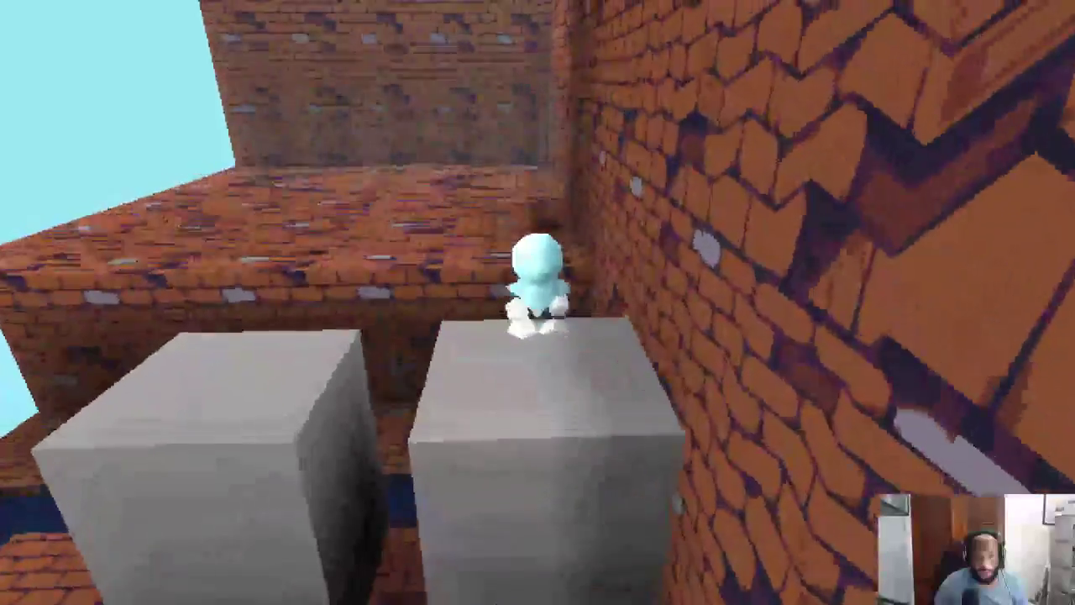
key(space)
key(a)
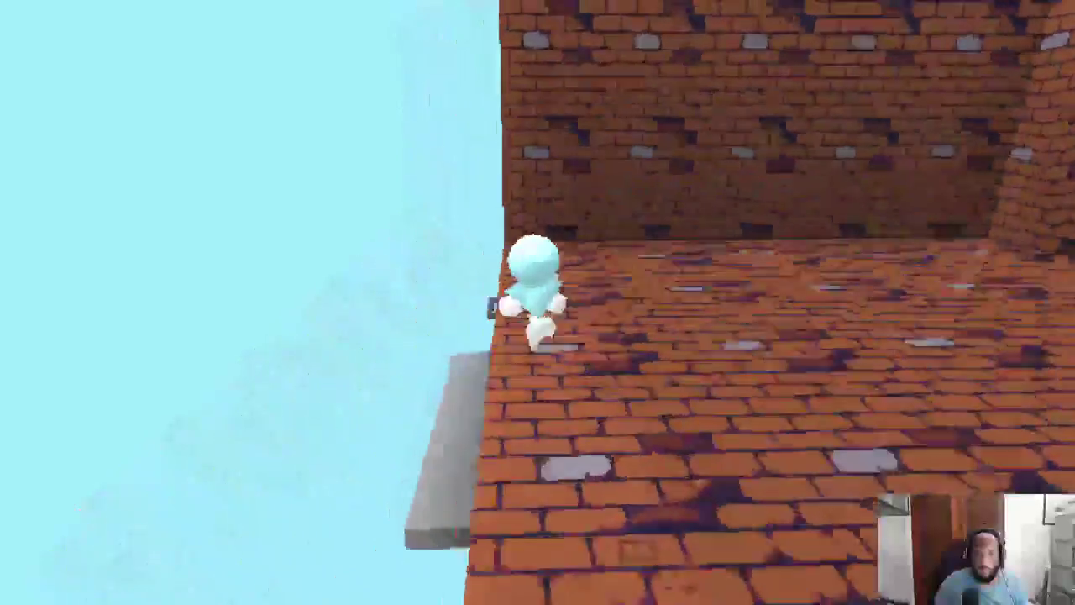
key(s)
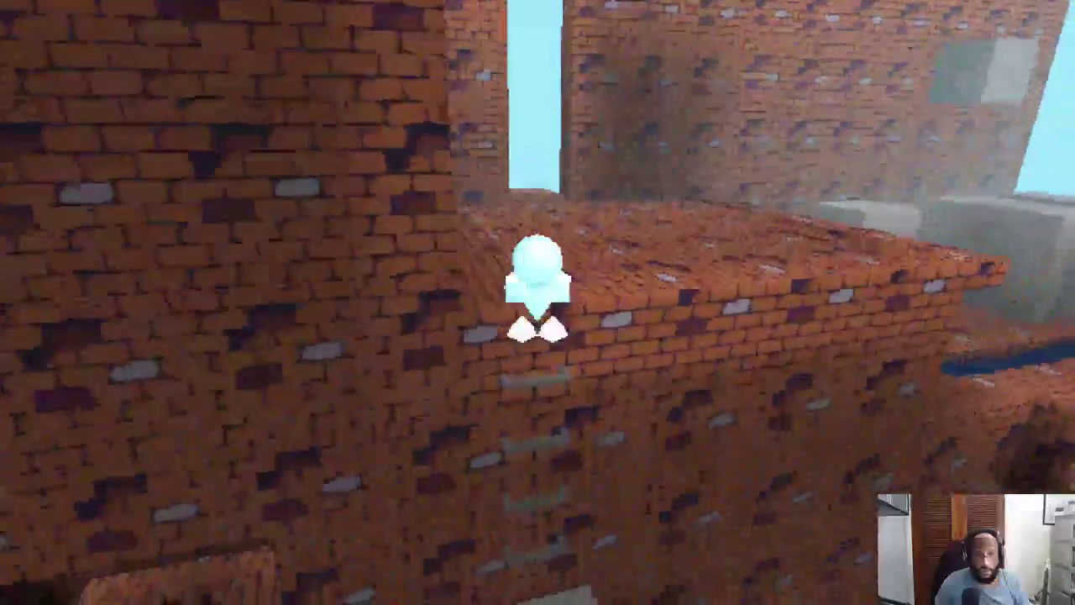
key(s)
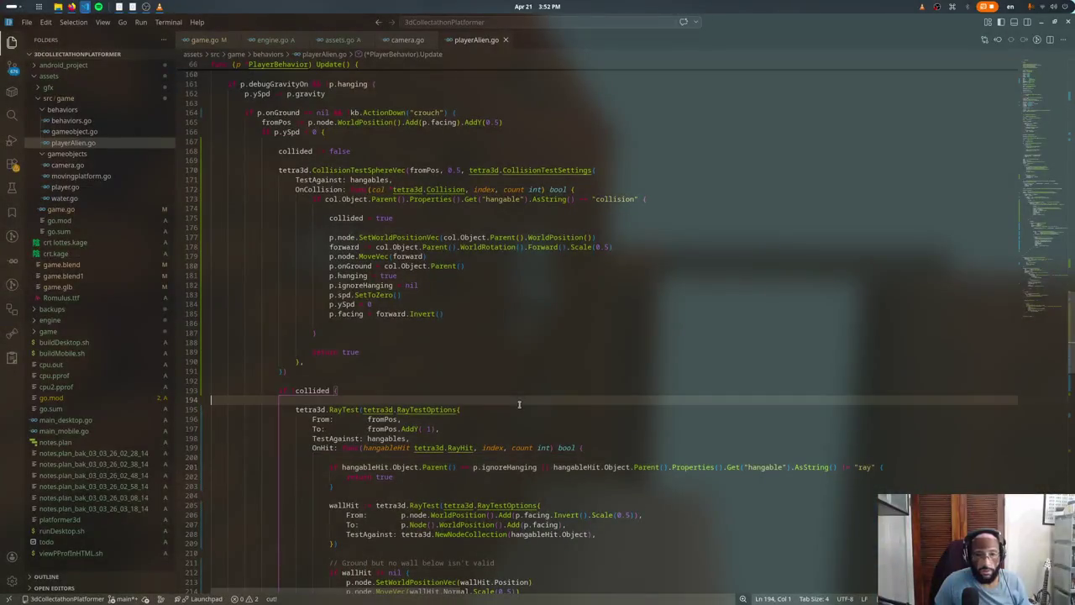
Step: Remove .Scale(0.5) from the forward vector on line 178
scroll(504, 370, up, 2)
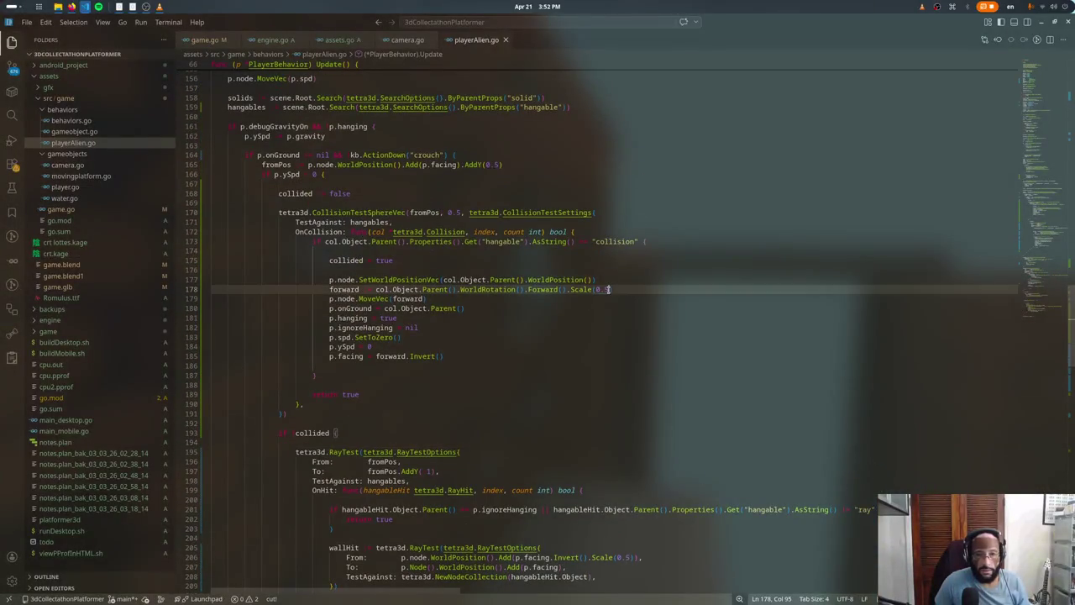
key(BackSpace)
key(BackSpace)
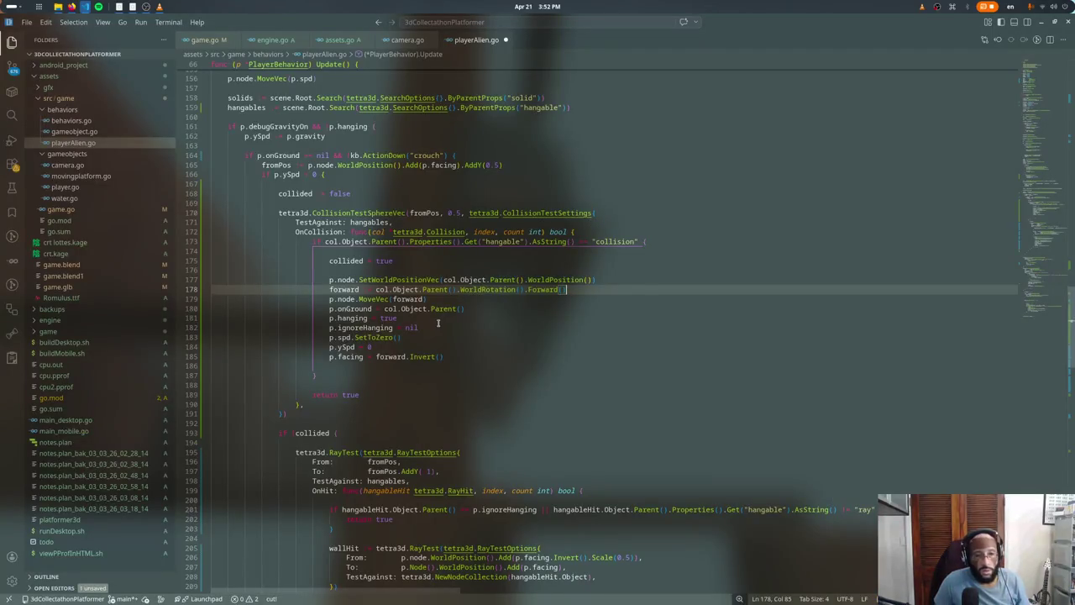
click(417, 327)
mouse_move(411, 328)
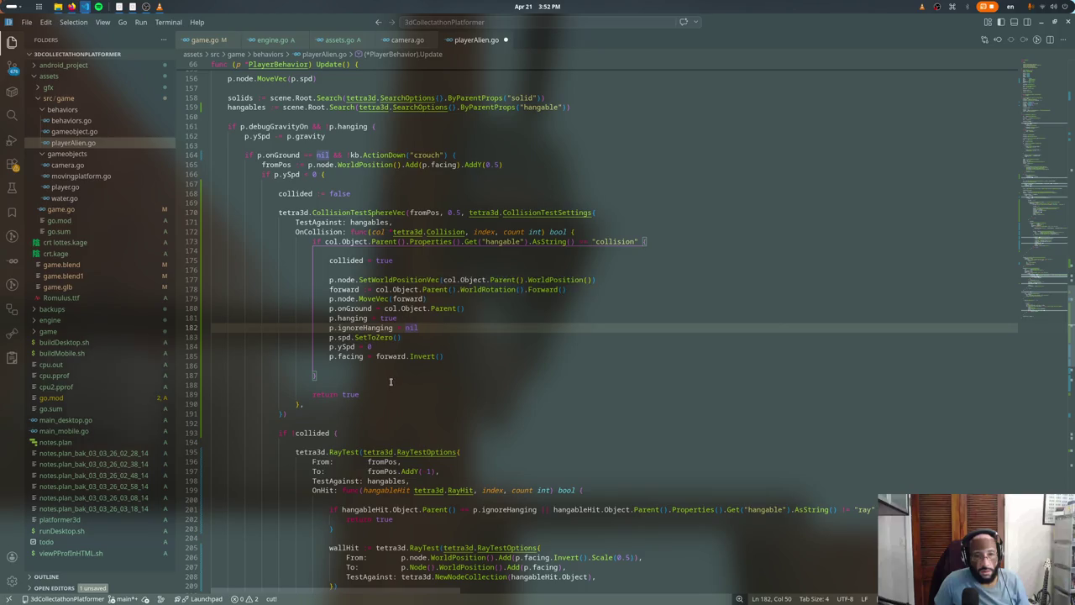
Step: Begin line 173's condition with col.Object.Parent() == p.ignoreHanging ||
click(391, 384)
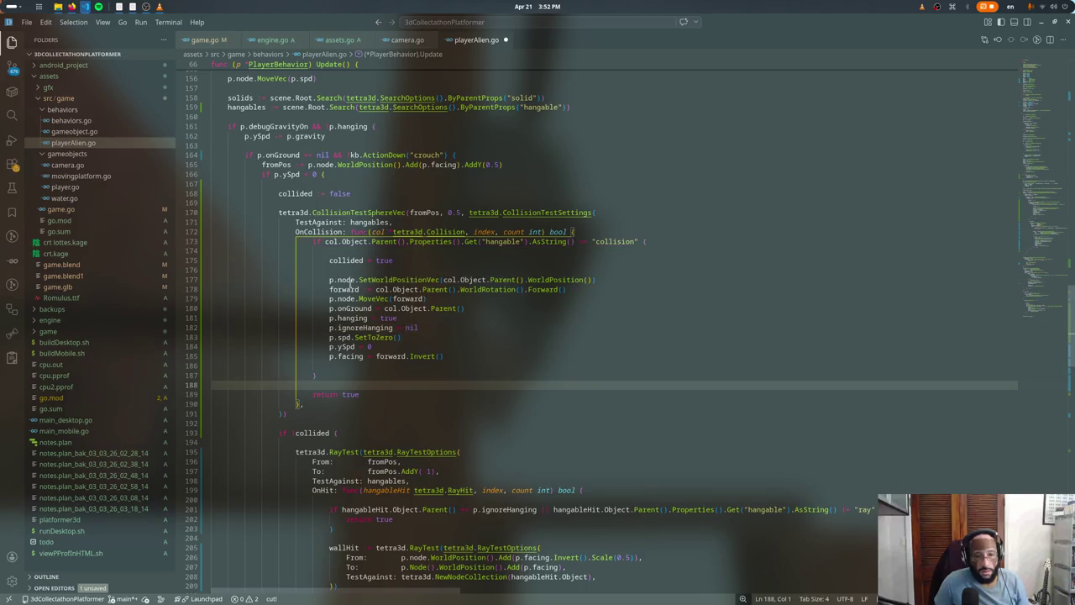
text(col.Parent)
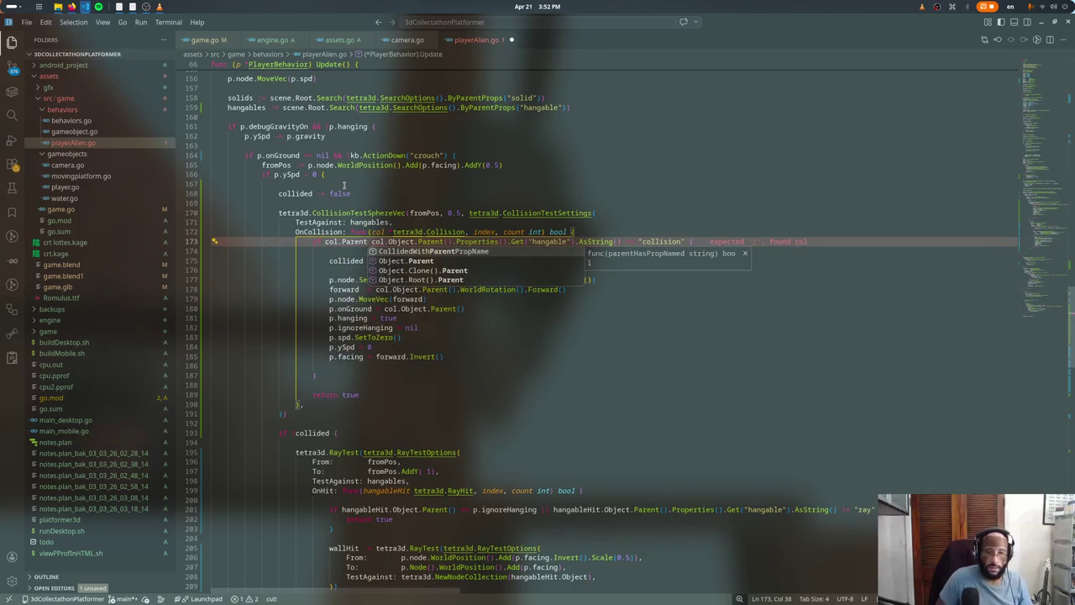
key(Return)
text(== )
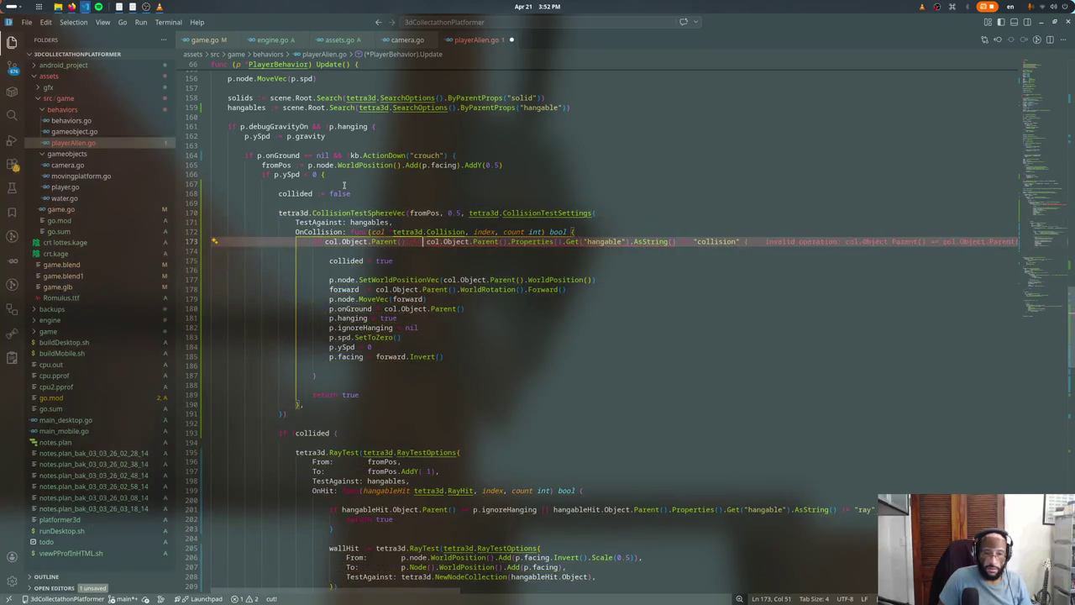
text(p.ignoreHanging ||)
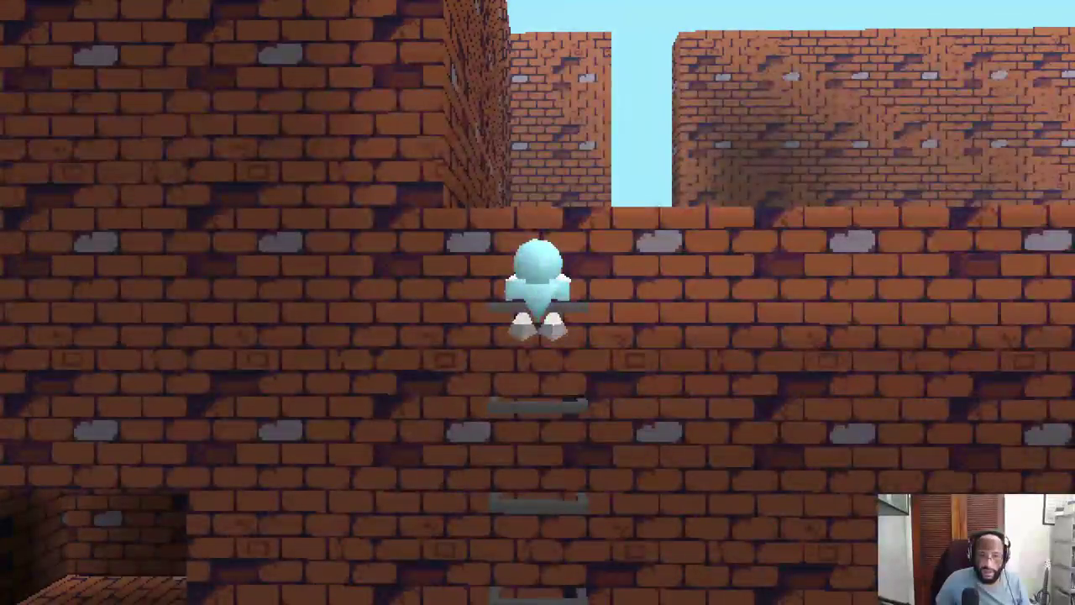
Step: Climb the wall ladder and walk along the brick ledge
key(w)
key(w)
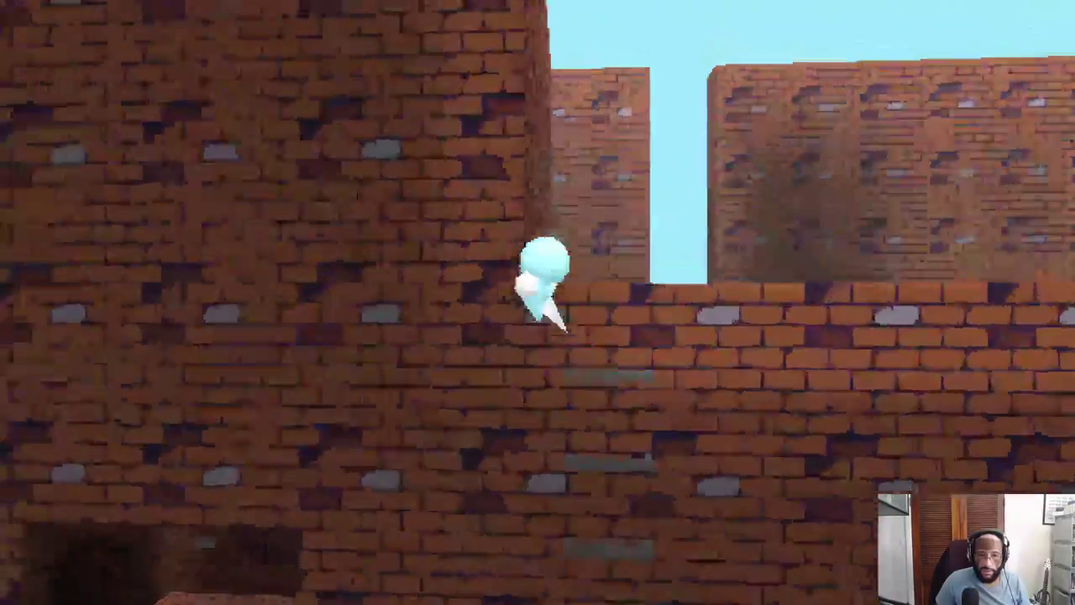
key(w)
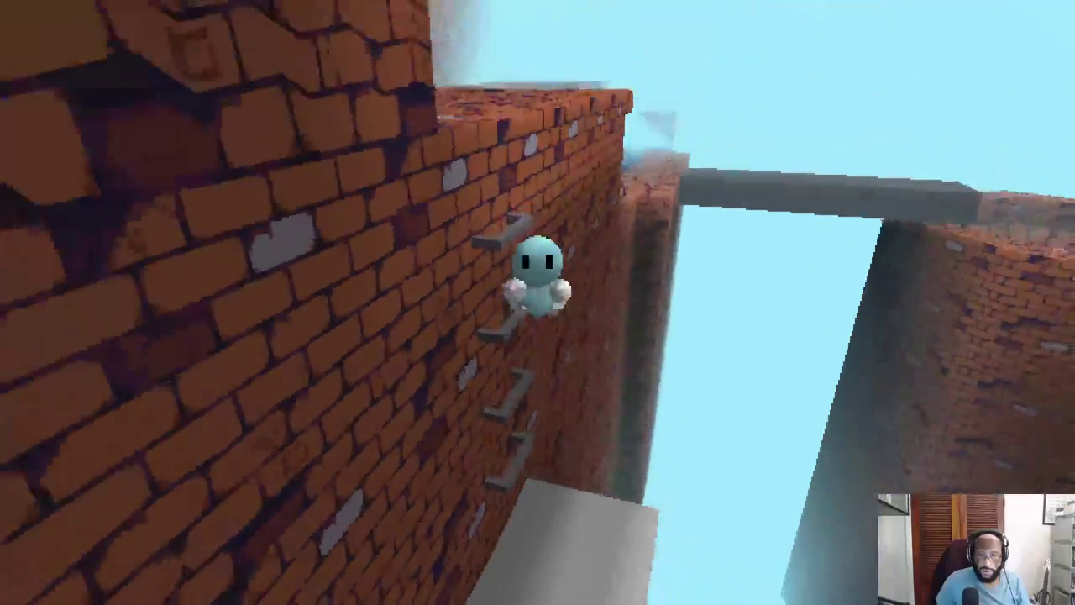
key(w)
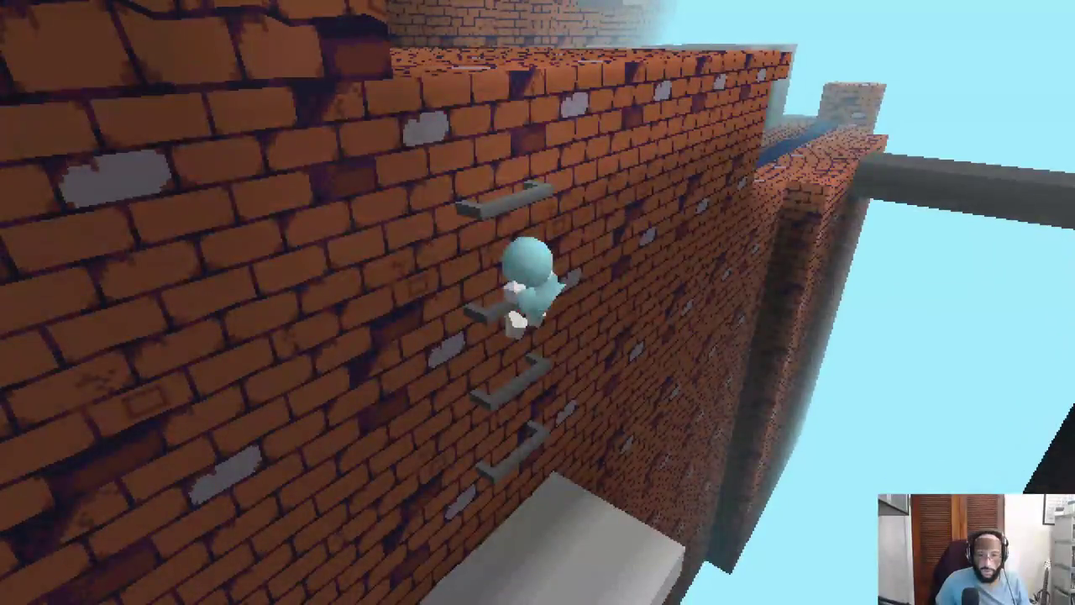
key(w)
key(w)
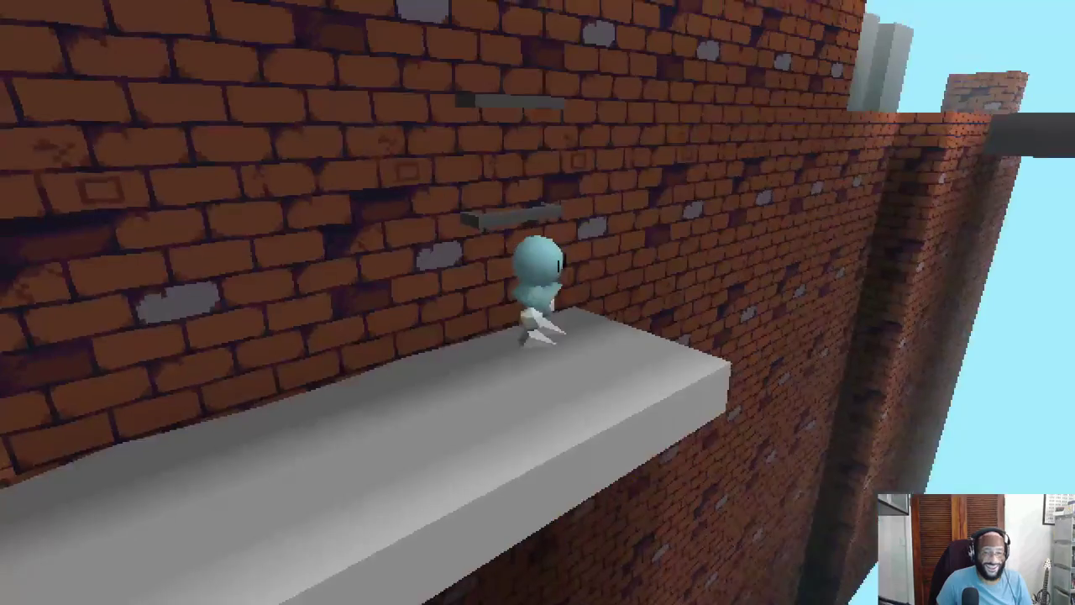
key(w)
key(w)
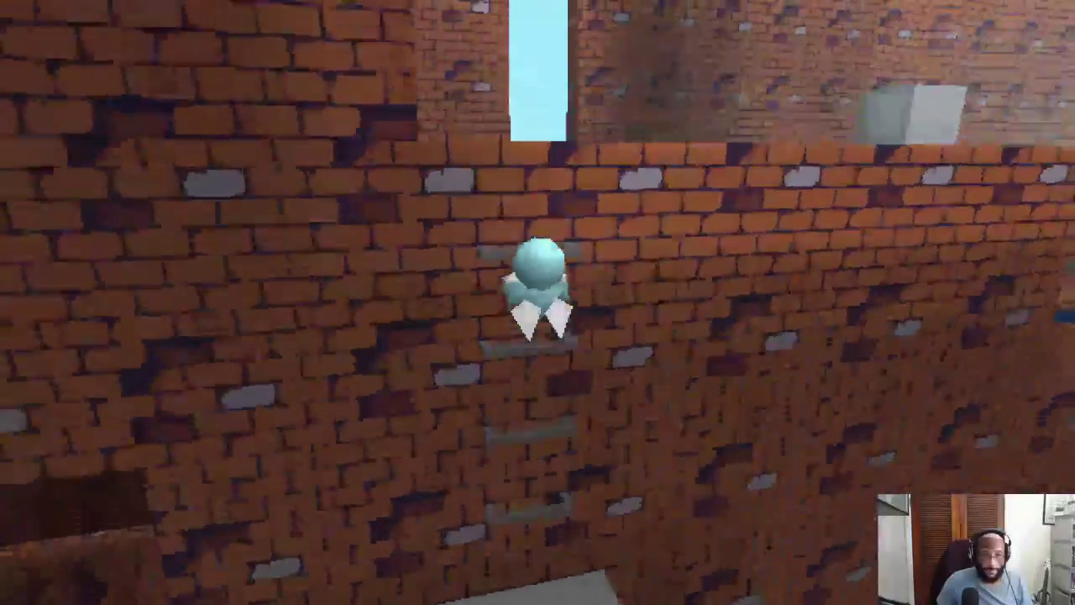
key(w)
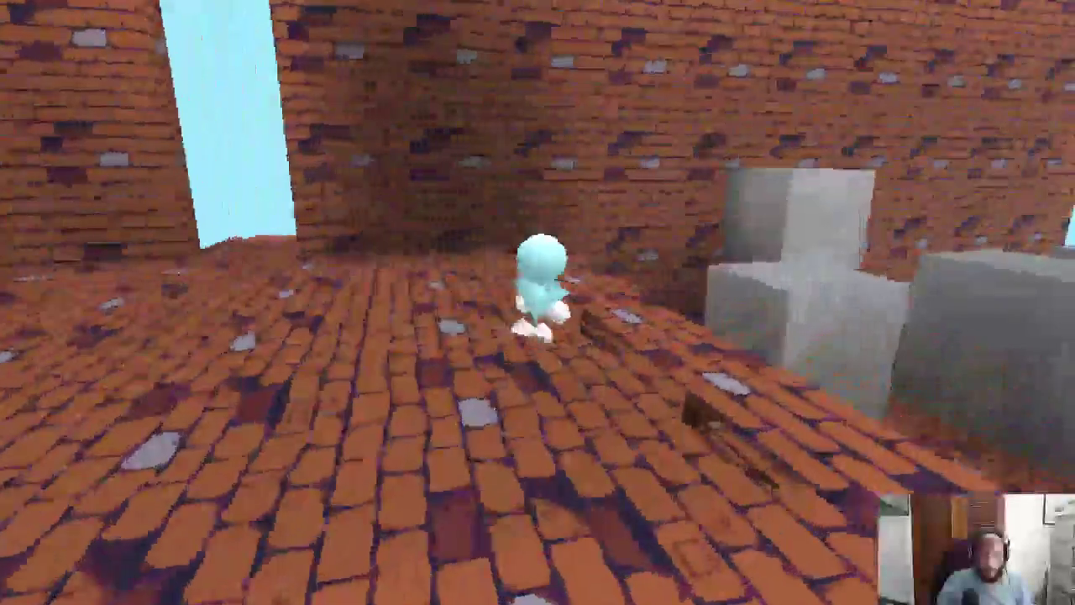
key(w)
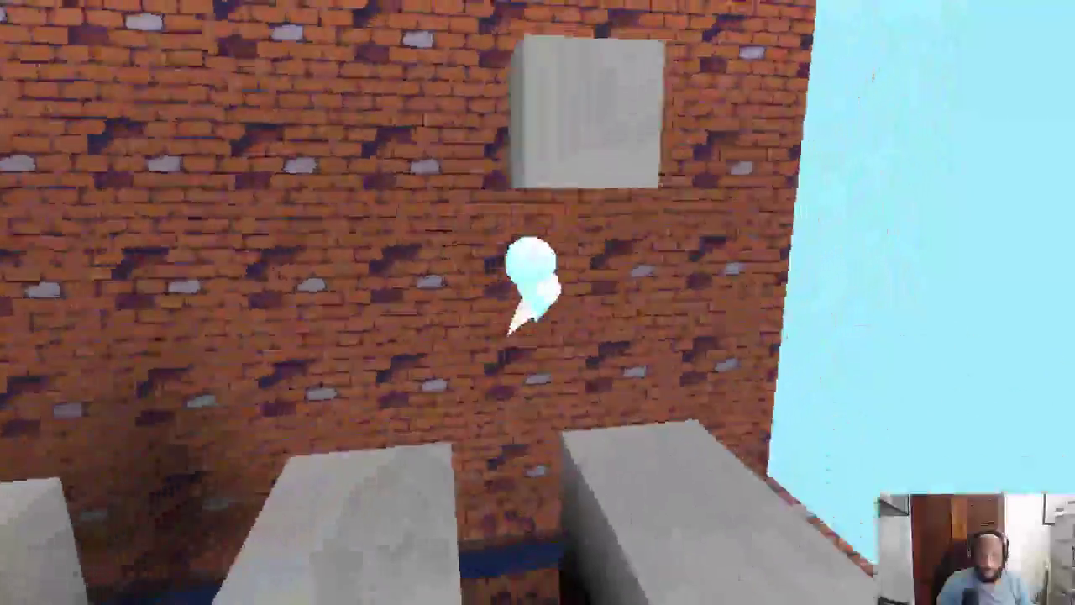
key(w)
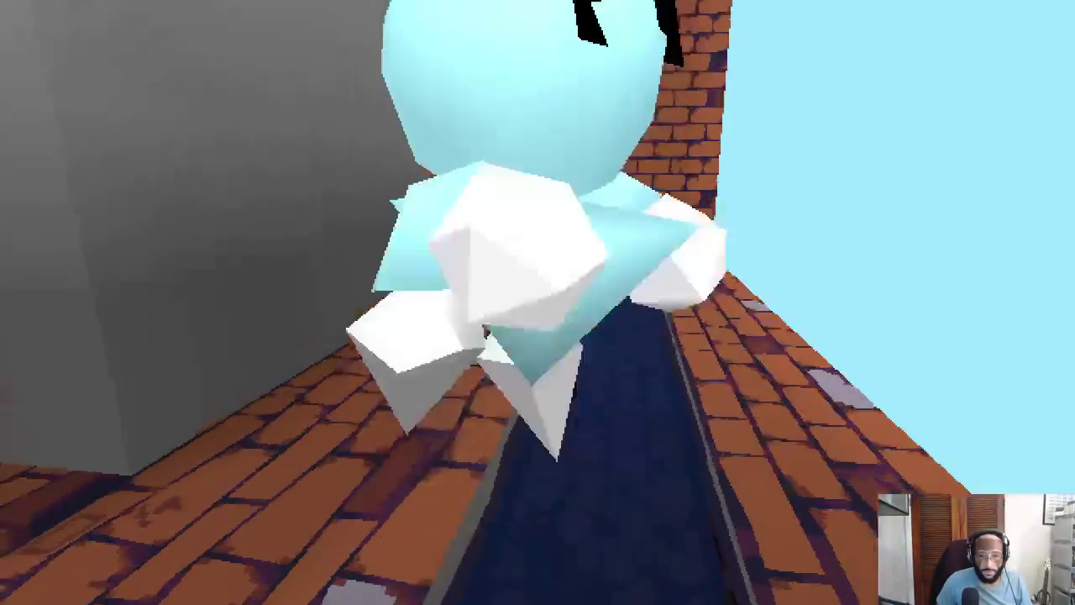
key(a)
Step: Jump up the brick wall's ledges and walk along the grey ledge
key(space)
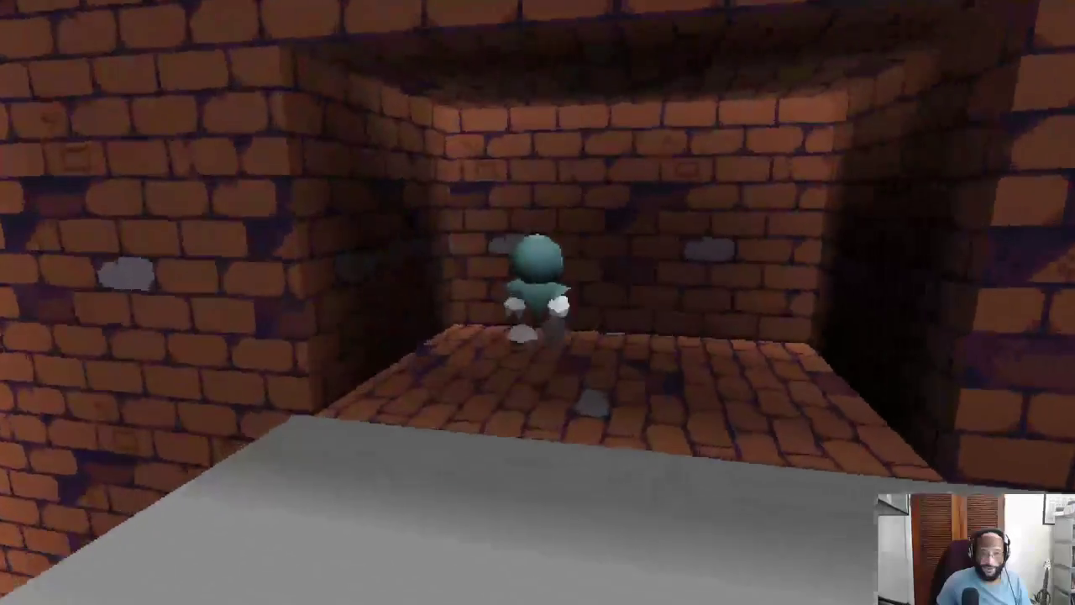
key(space)
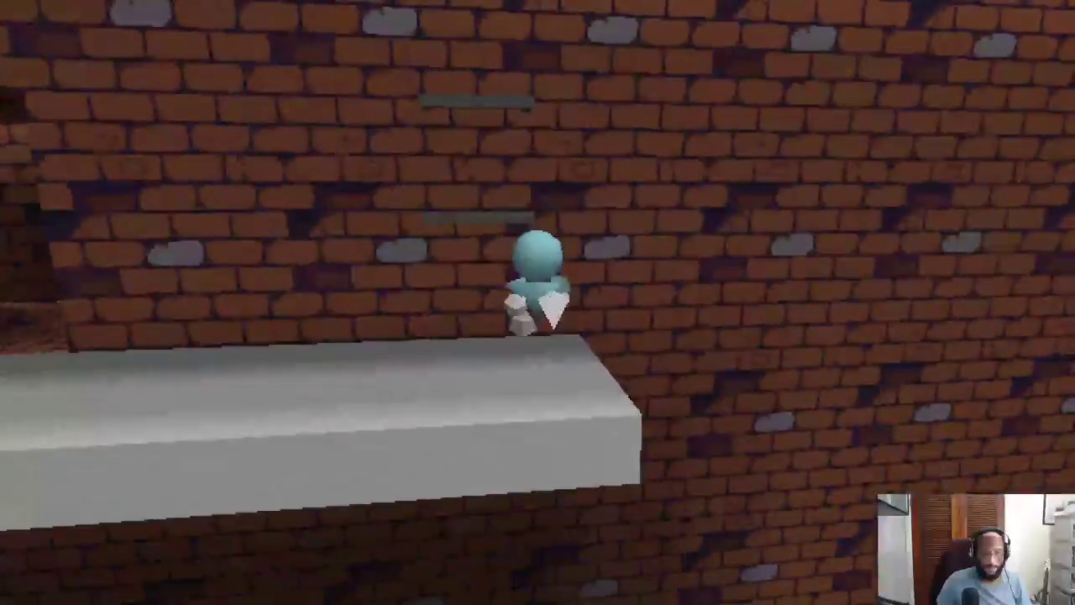
key(space)
key(space)
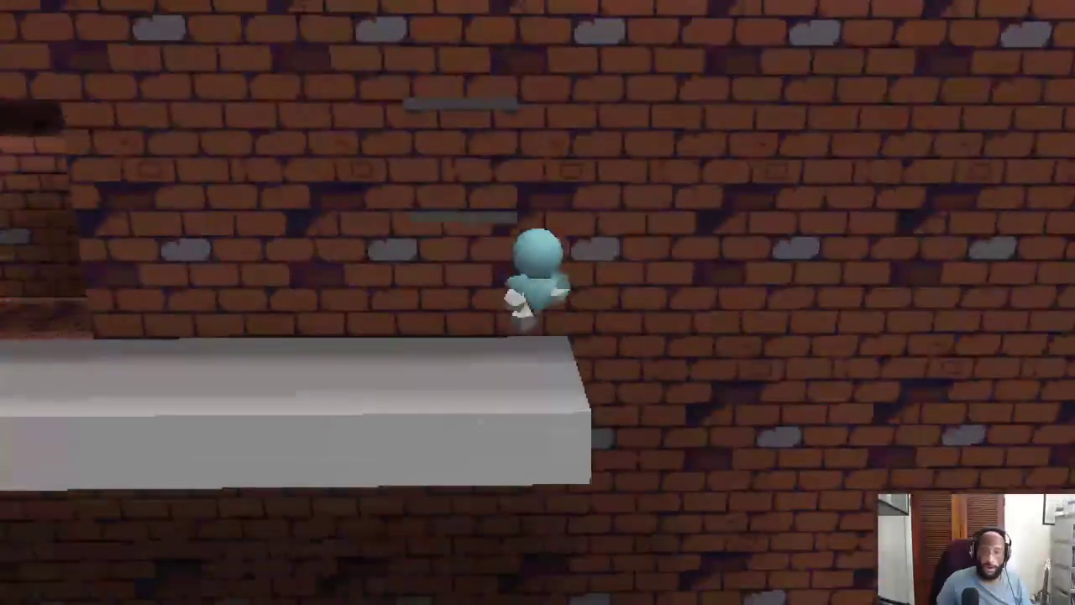
key(space)
key(space)
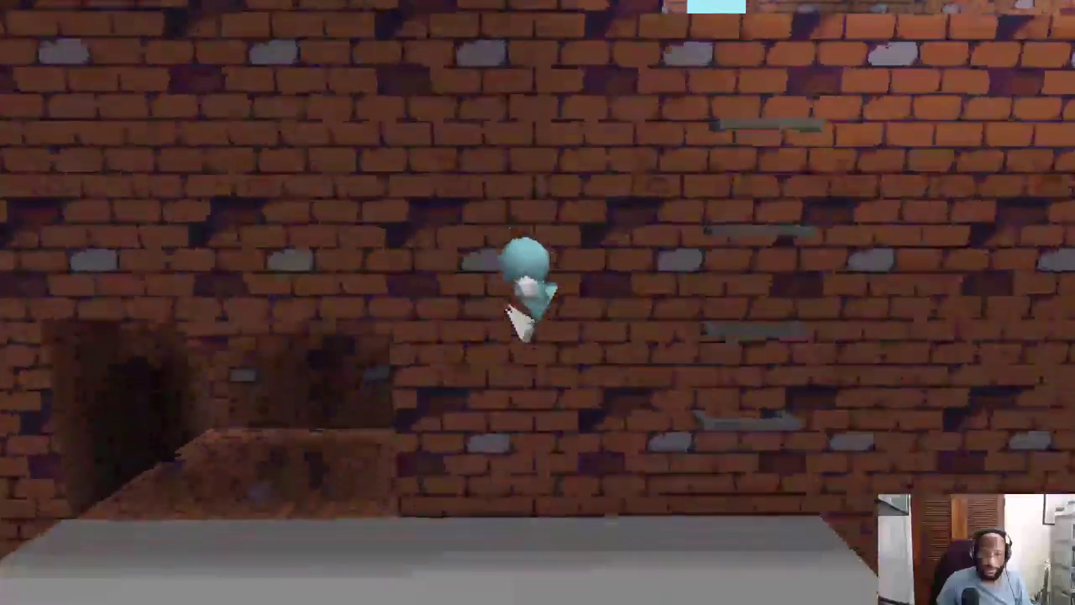
key(w)
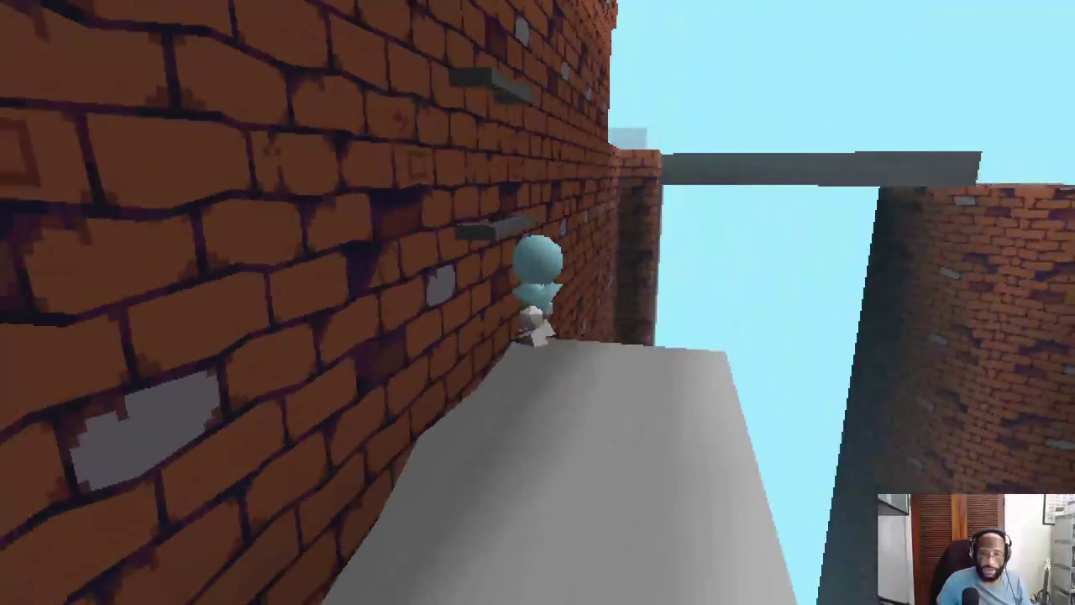
key(space)
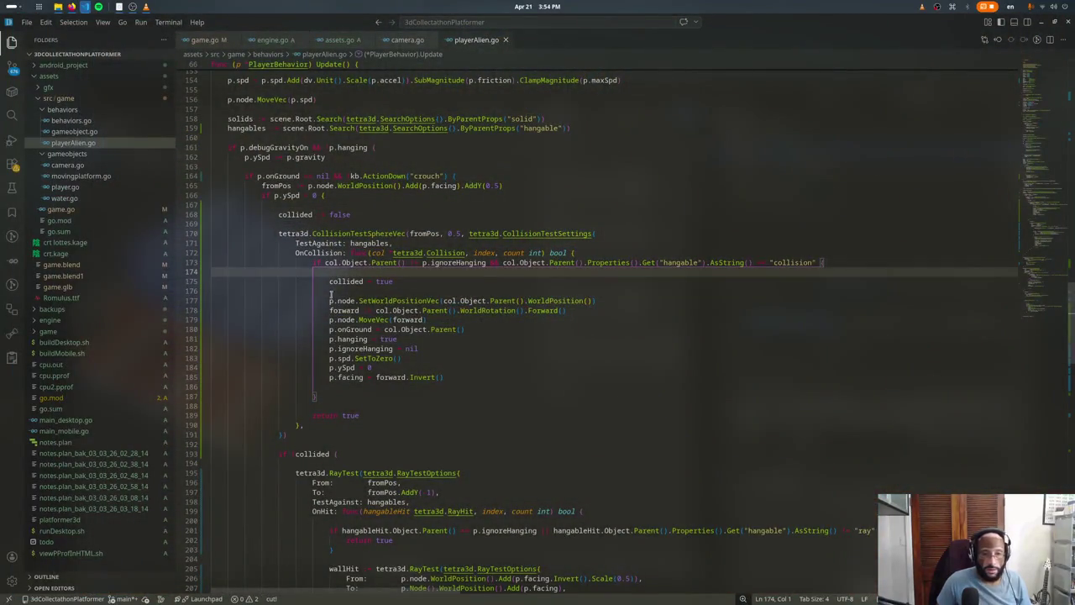
Step: Move the fromPos line into the ySpd < 0 block and duplicate it before the RayTest
scroll(454, 229, up, 2)
triple_click(345, 228)
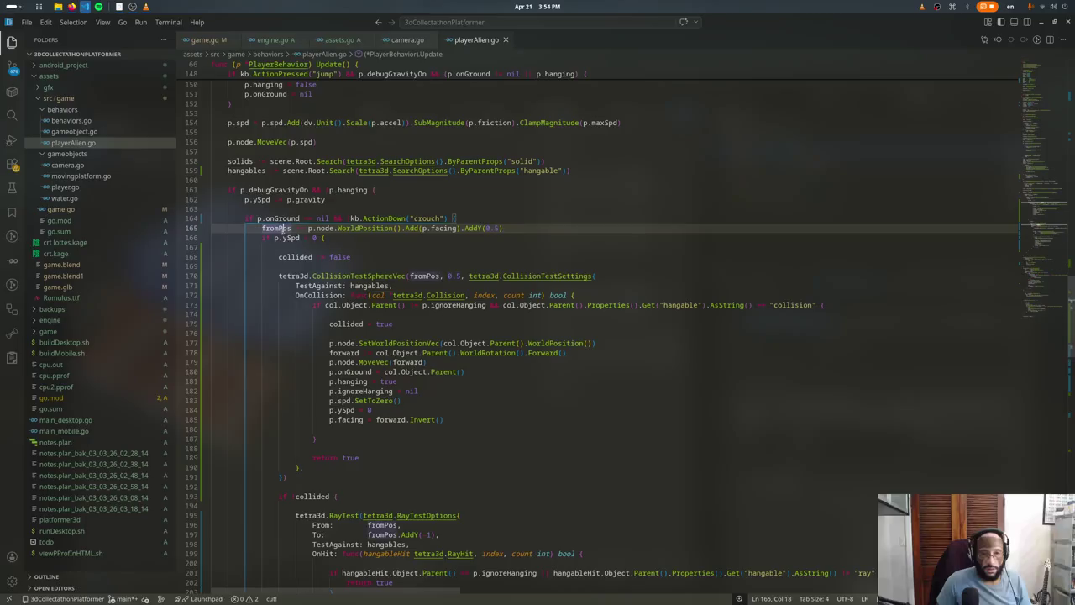
key(BackSpace)
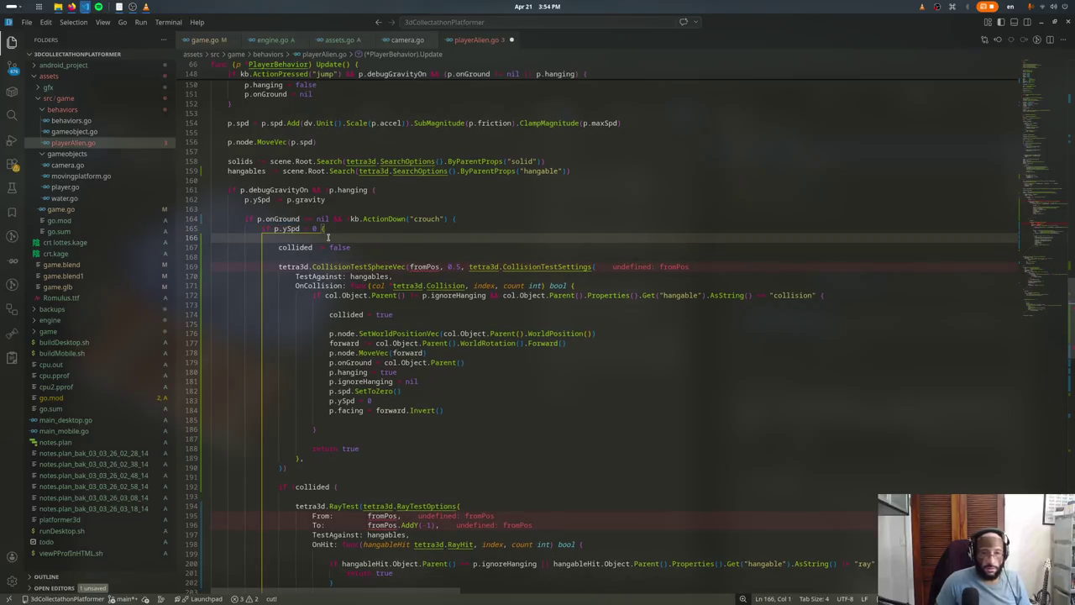
text(fromPos := p.node.WorldPosition().Add(p.facing).AddY(0.5))
scroll(327, 429, down, 4)
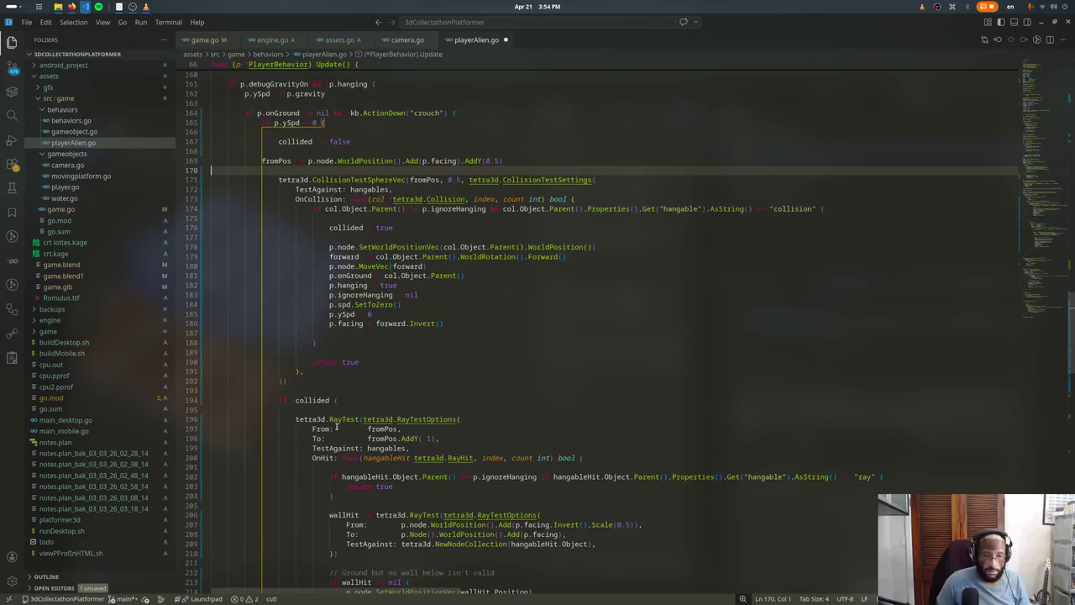
key(ctrl+v)
key(ctrl+s)
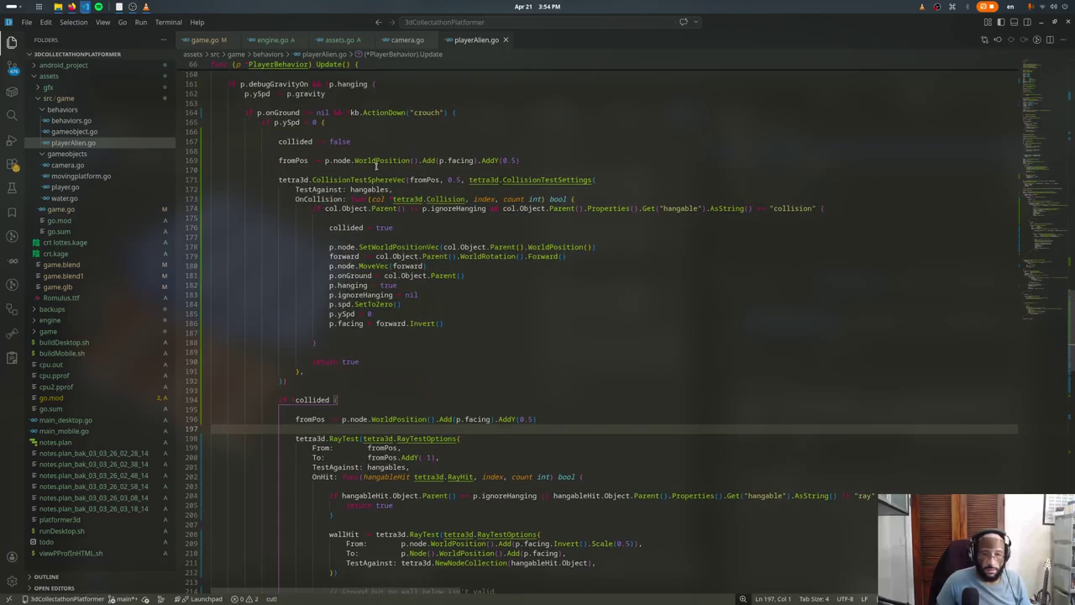
Step: Try removing the Add(p.facing) offset from line 169 and test-run the game
drag(519, 160, 478, 160)
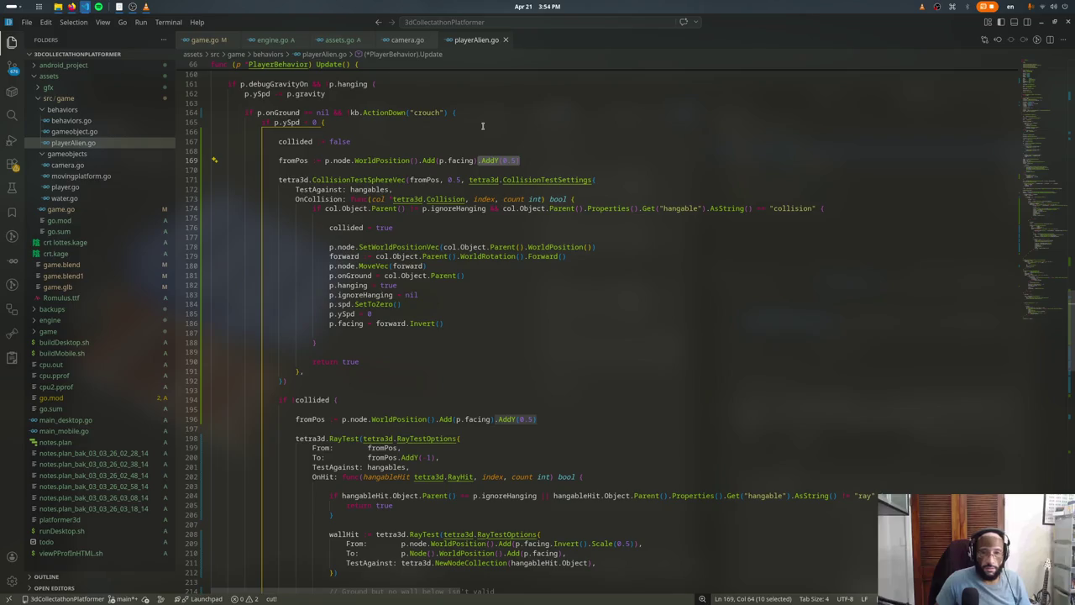
key(Delete)
key(ctrl+z)
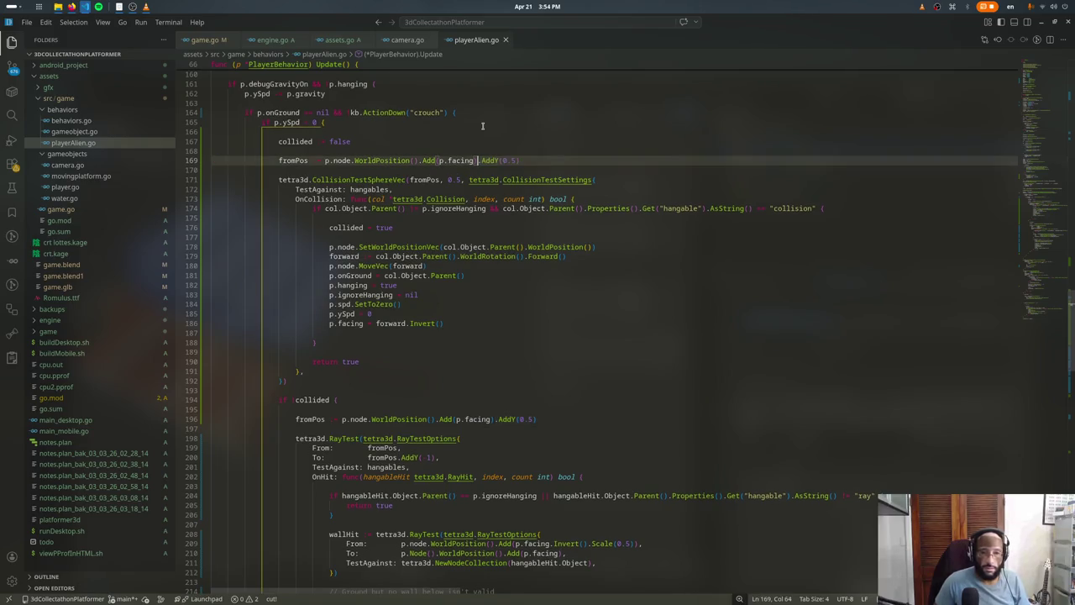
key(Delete)
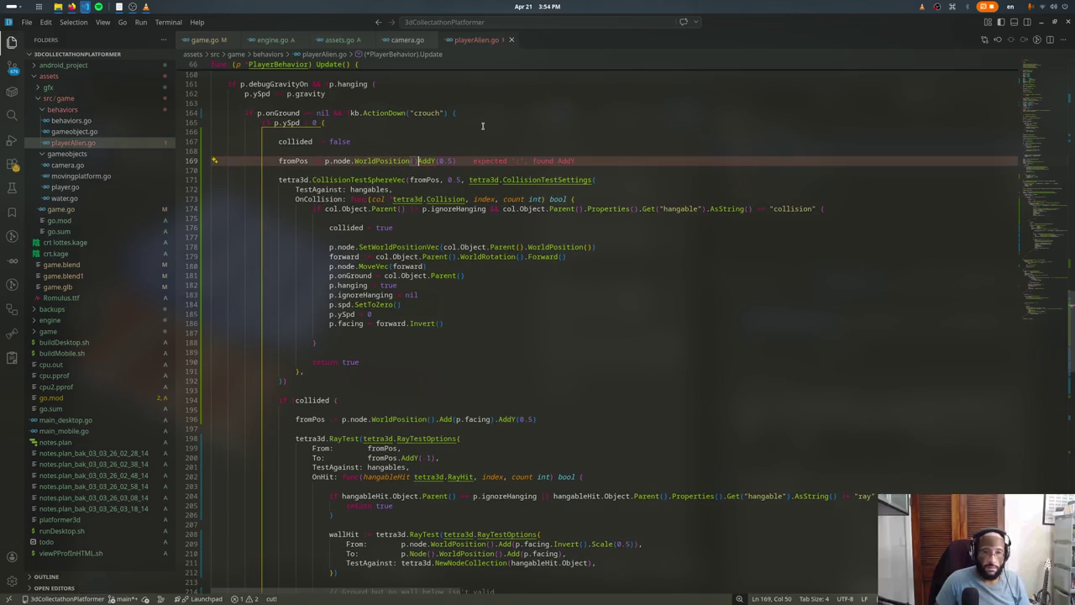
text(.)
key(F5)
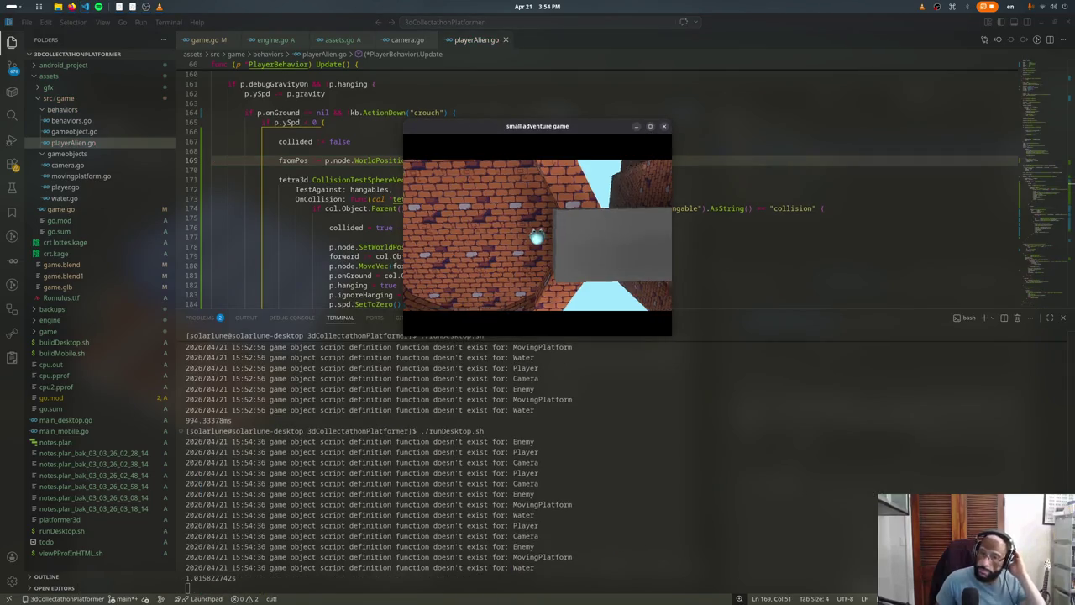
key(Escape)
Step: Restore the p.facing offset wrapped in .Scale(), save, and relaunch the game
key(ctrl+z)
key(ctrl+z)
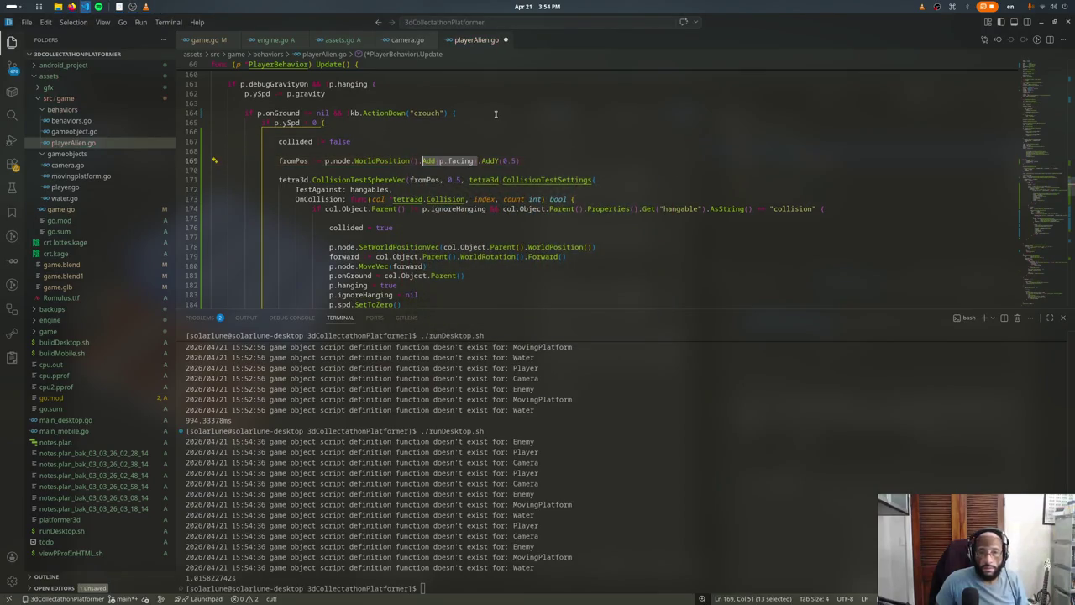
text(.Scale()
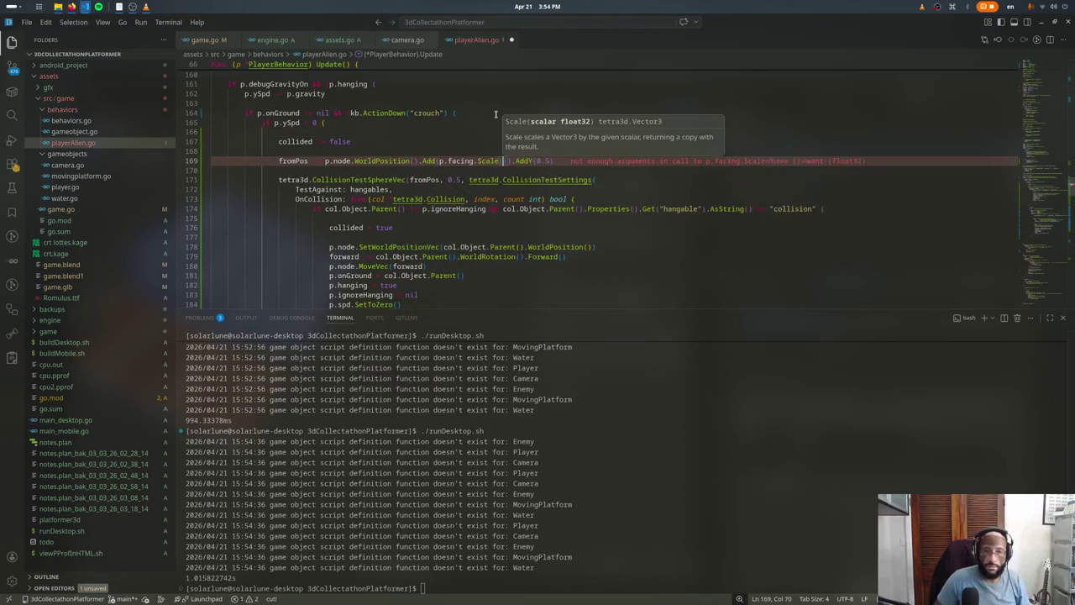
text(0.05)
key(ctrl+s)
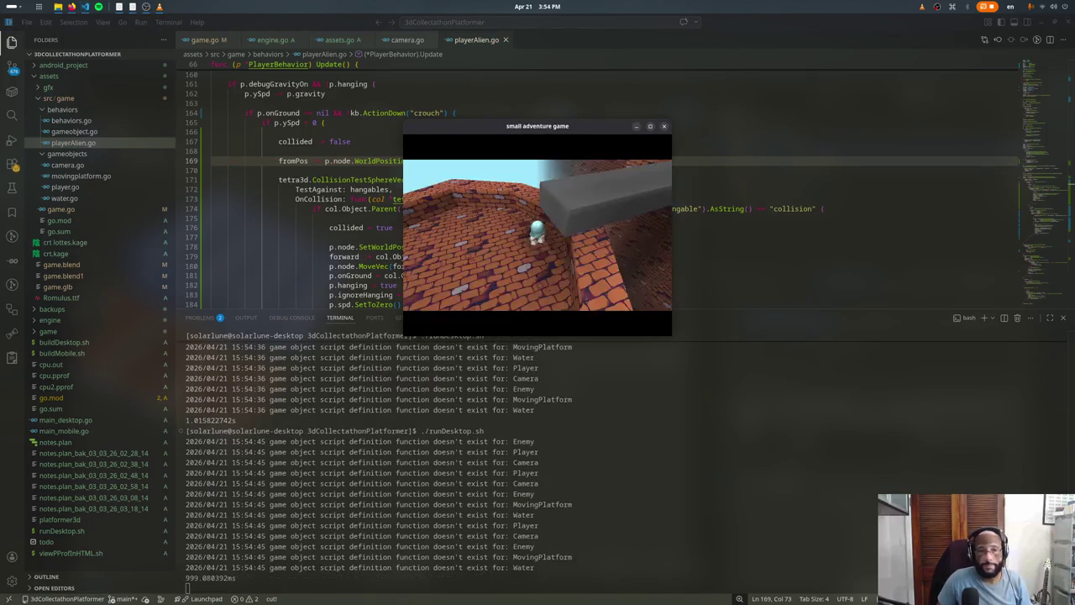
Step: Climb the wall's ladder onto the ledge and land on a grey block
key(w)
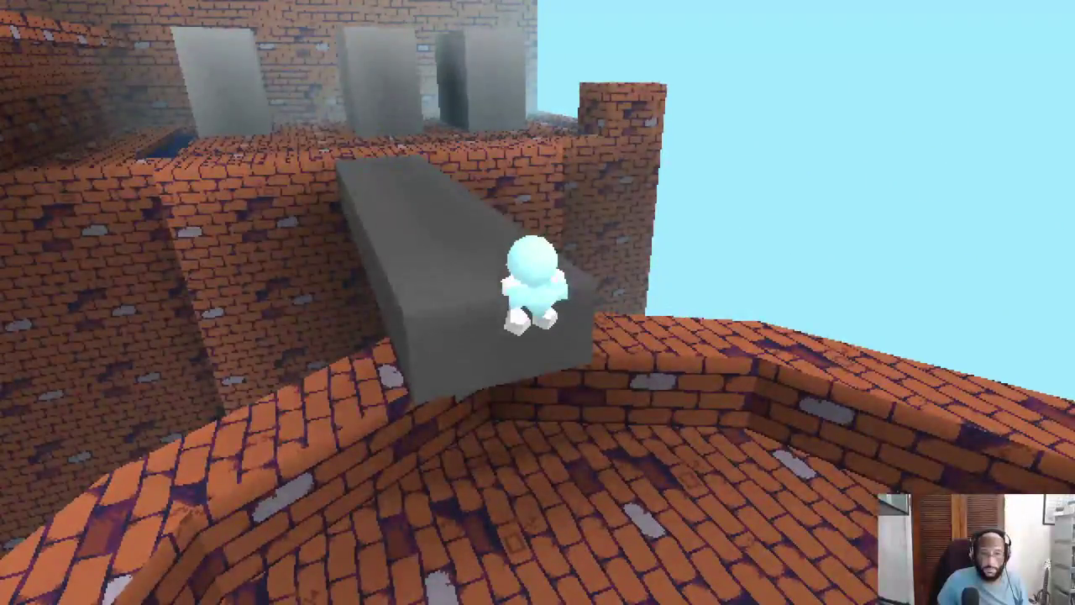
key(w)
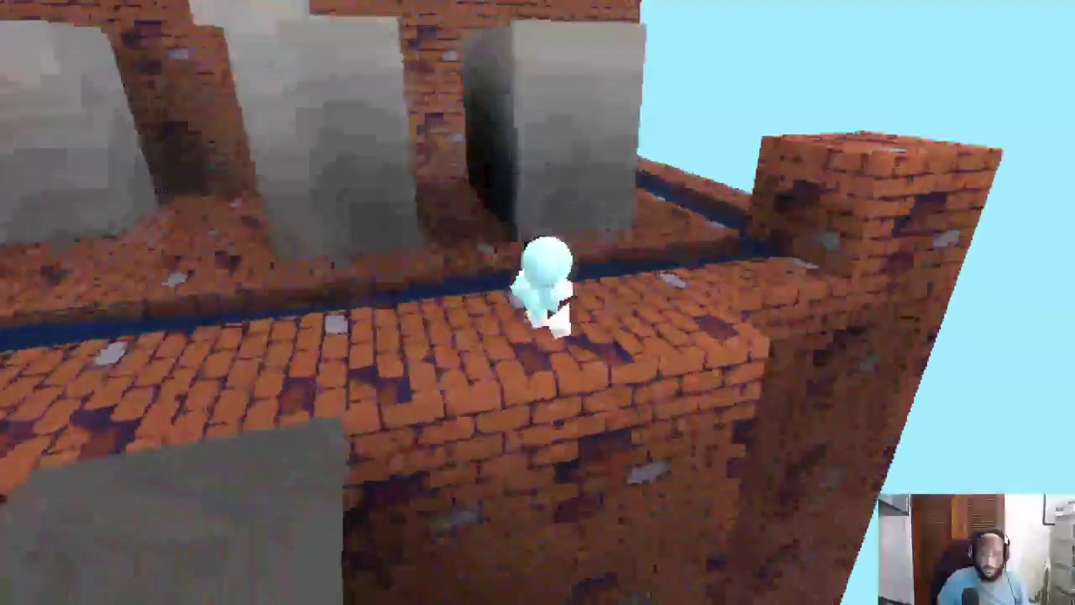
key(w)
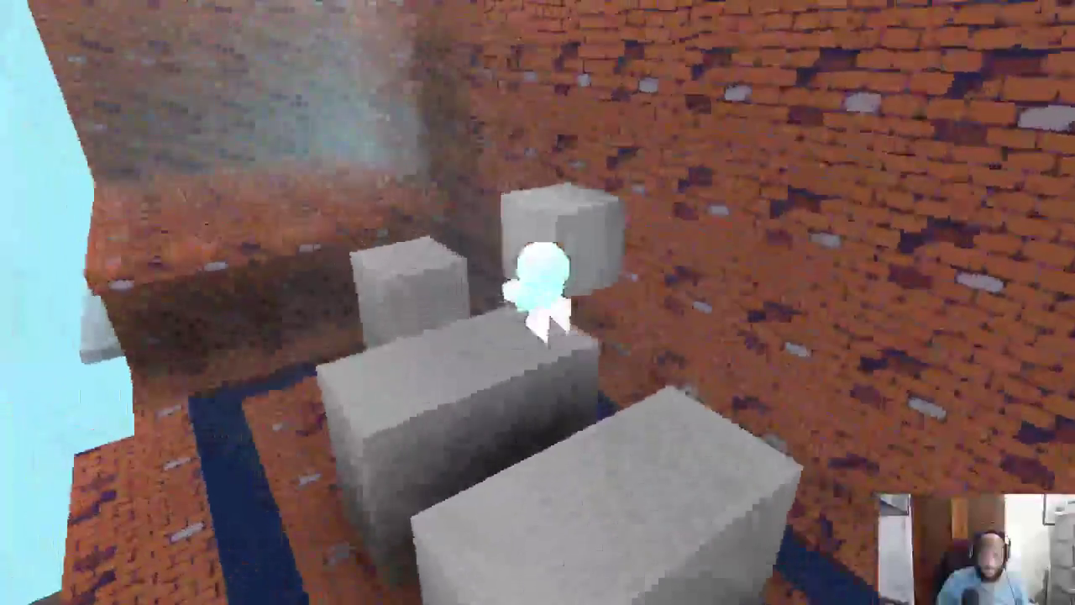
key(w)
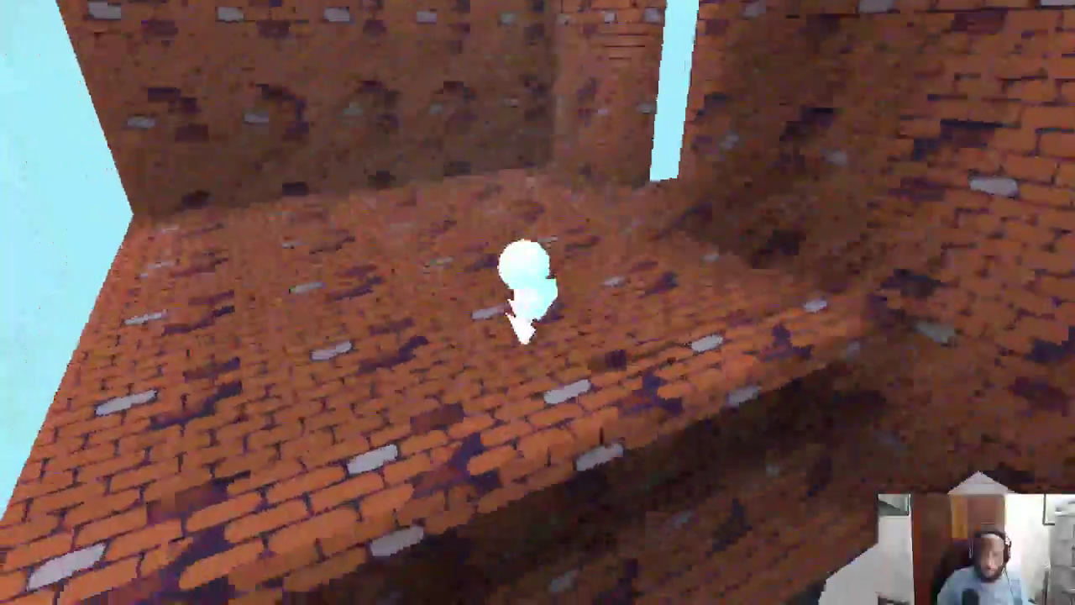
key(w)
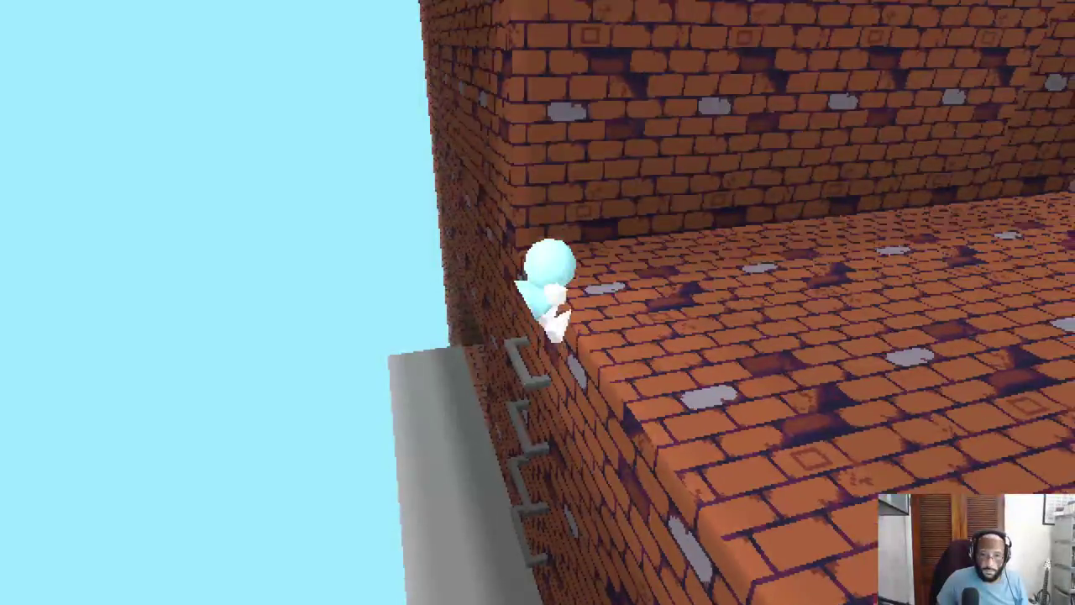
key(w)
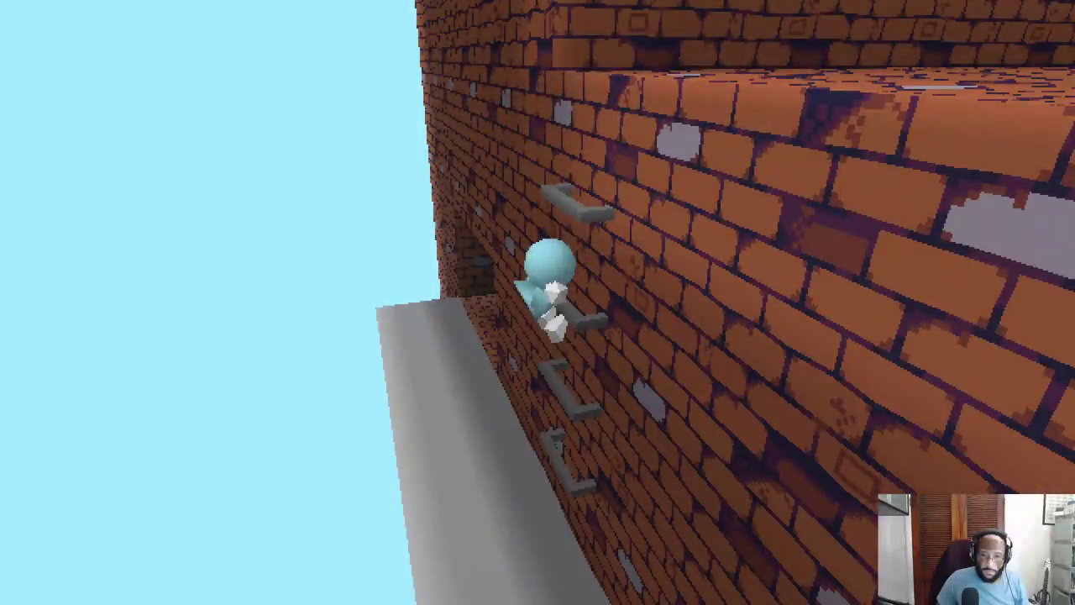
key(w)
key(w)
key(w)
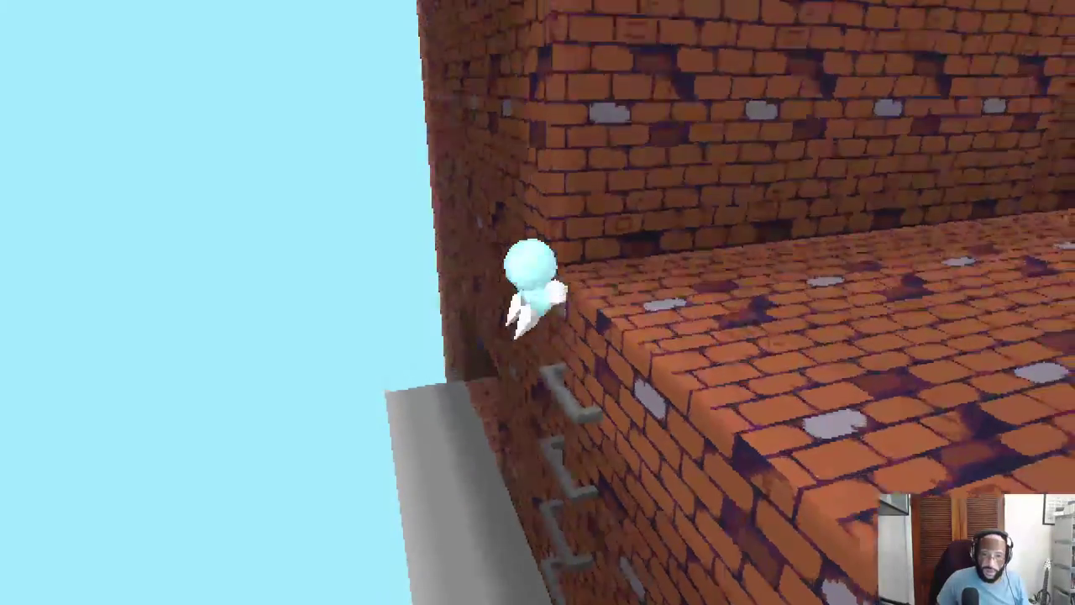
key(w)
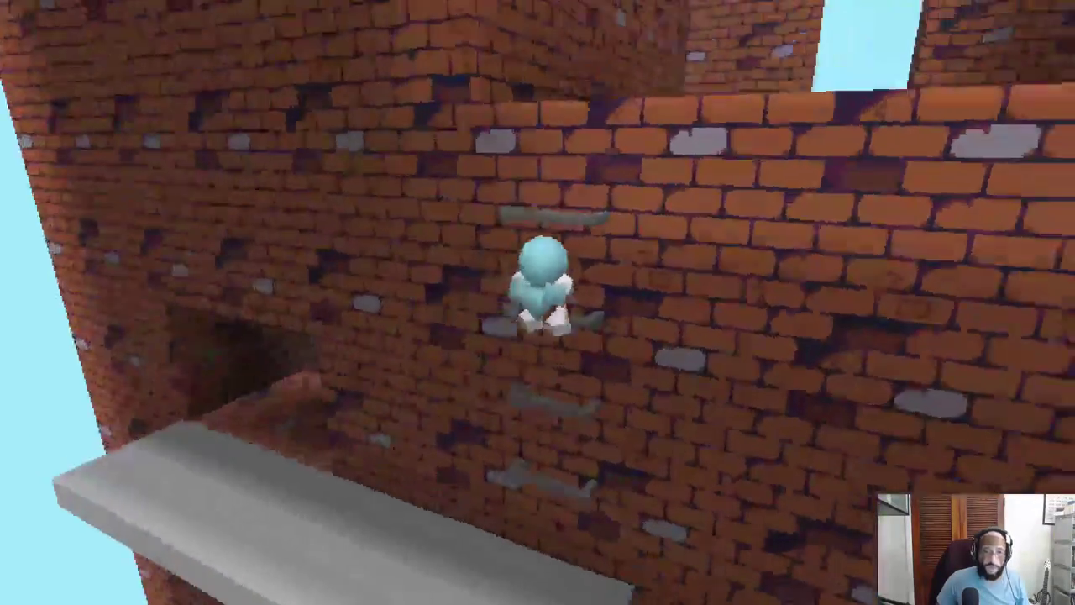
key(w)
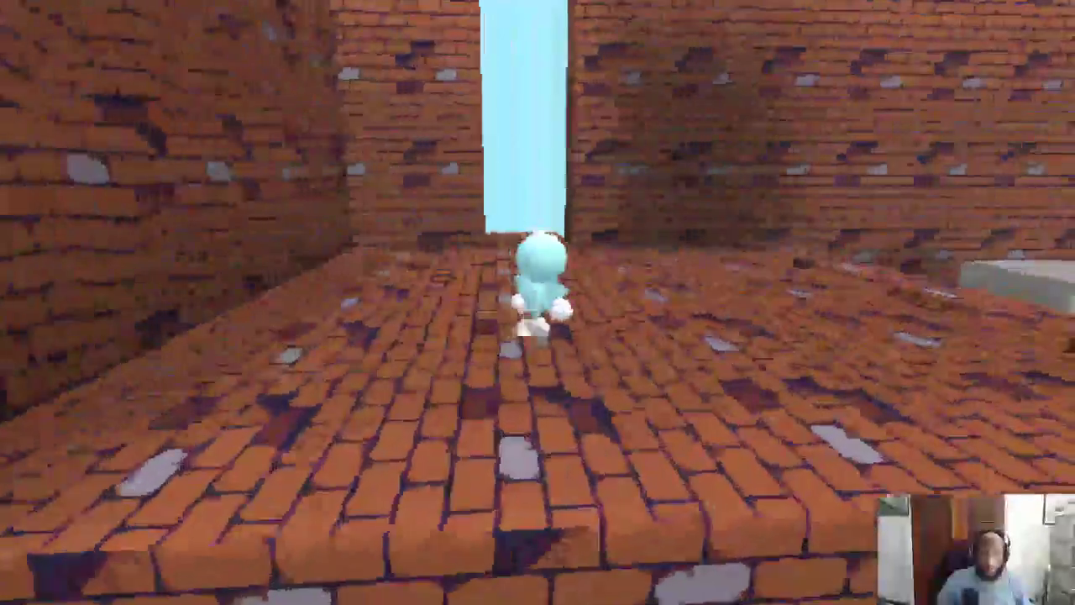
key(w)
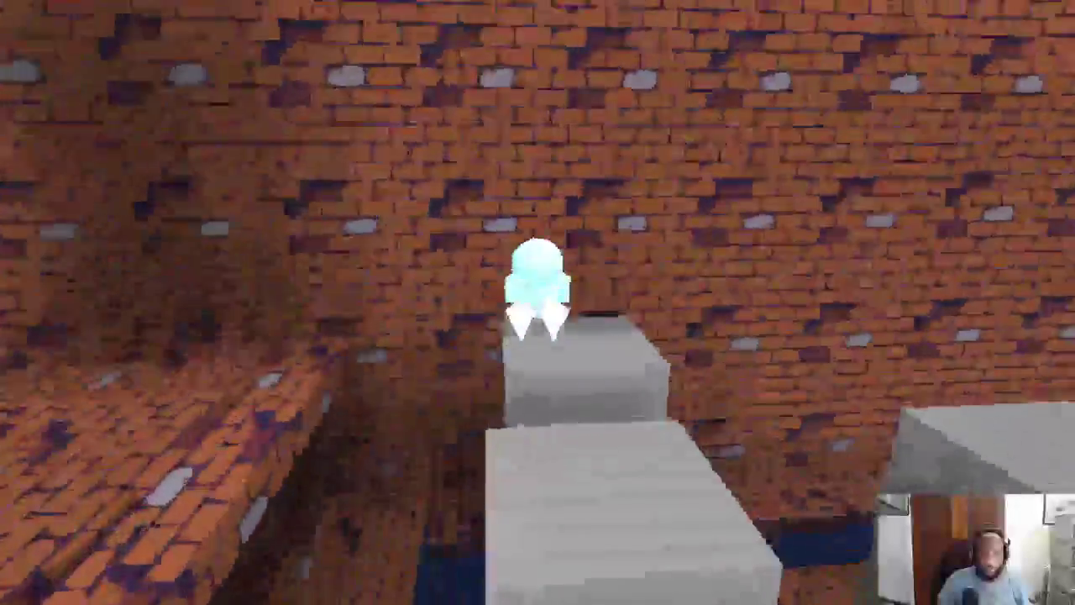
key(w)
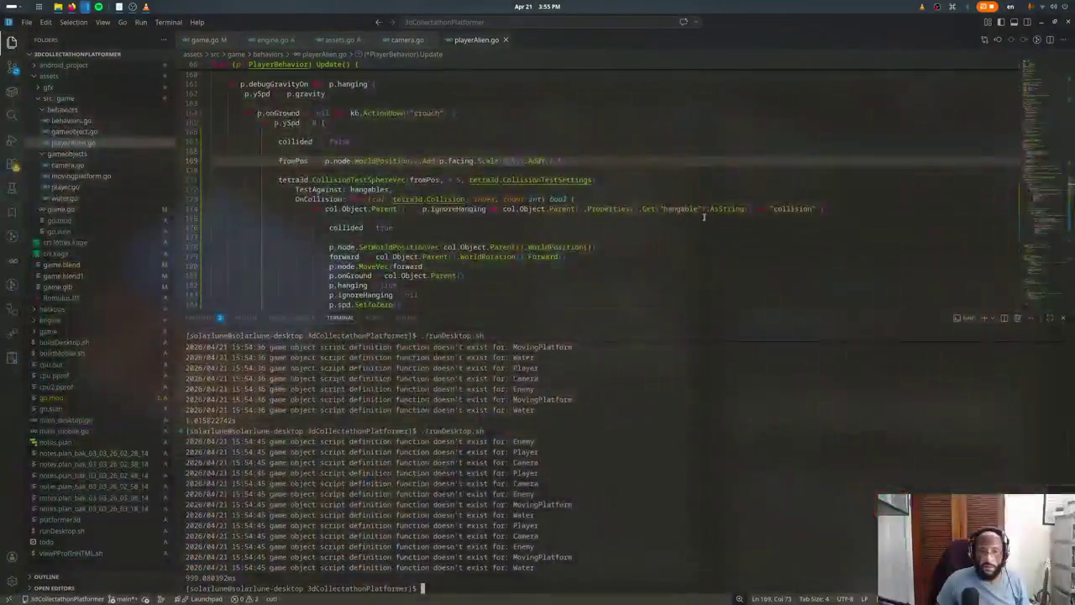
Step: Rerun ./runDesktop.sh from the VS Code terminal to relaunch the game
click(458, 122)
key(ctrl+grave)
key(Up)
key(Return)
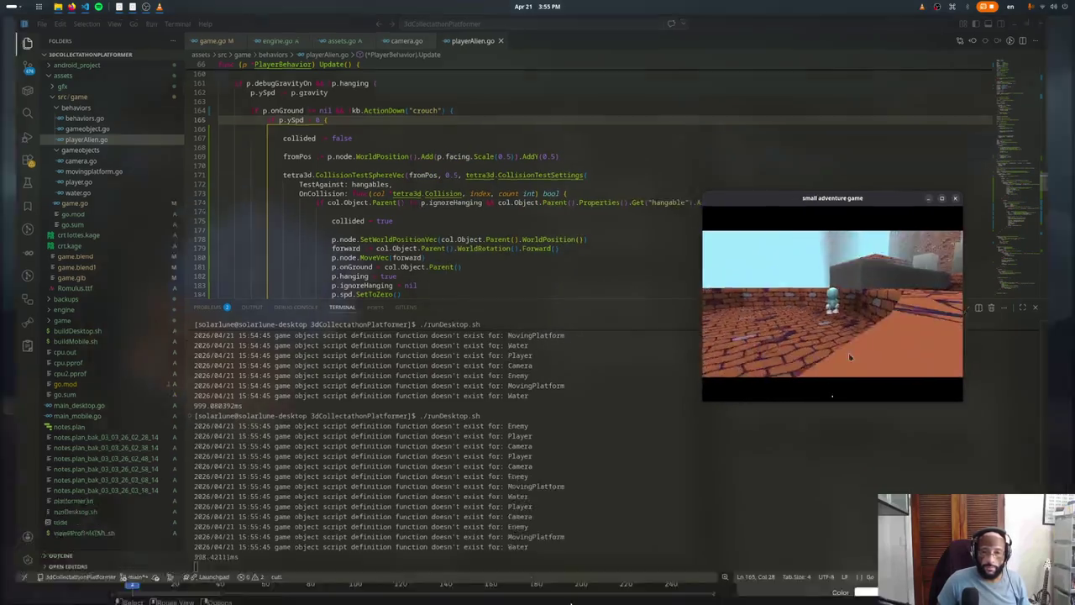
key(super)
click(420, 226)
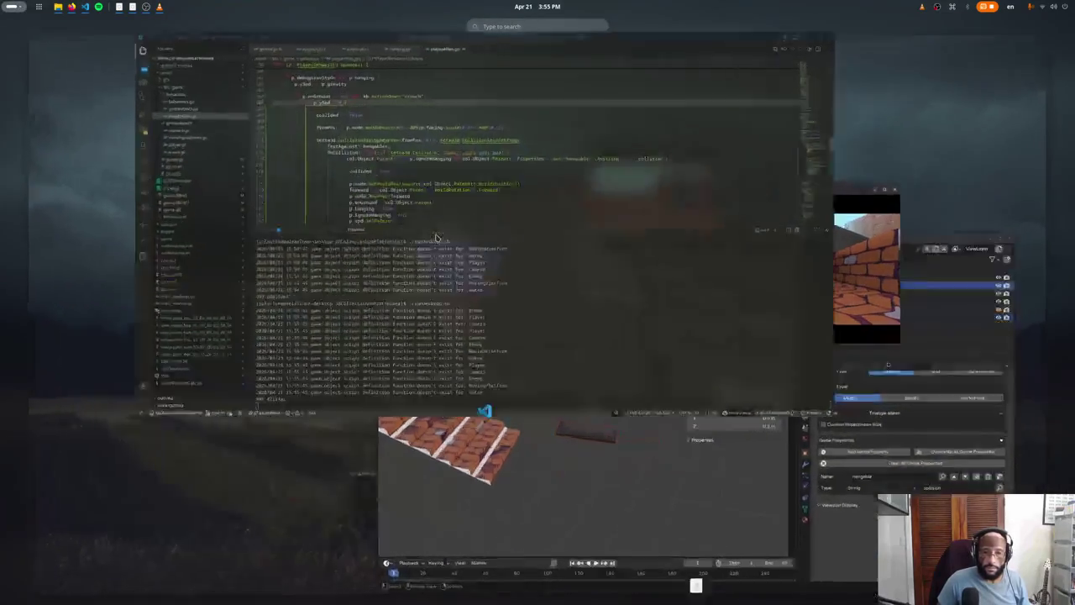
Step: Search the code for 'jump' and locate the PlayerJump SetPlayhead(0) line in Update()
scroll(420, 225, up, 5)
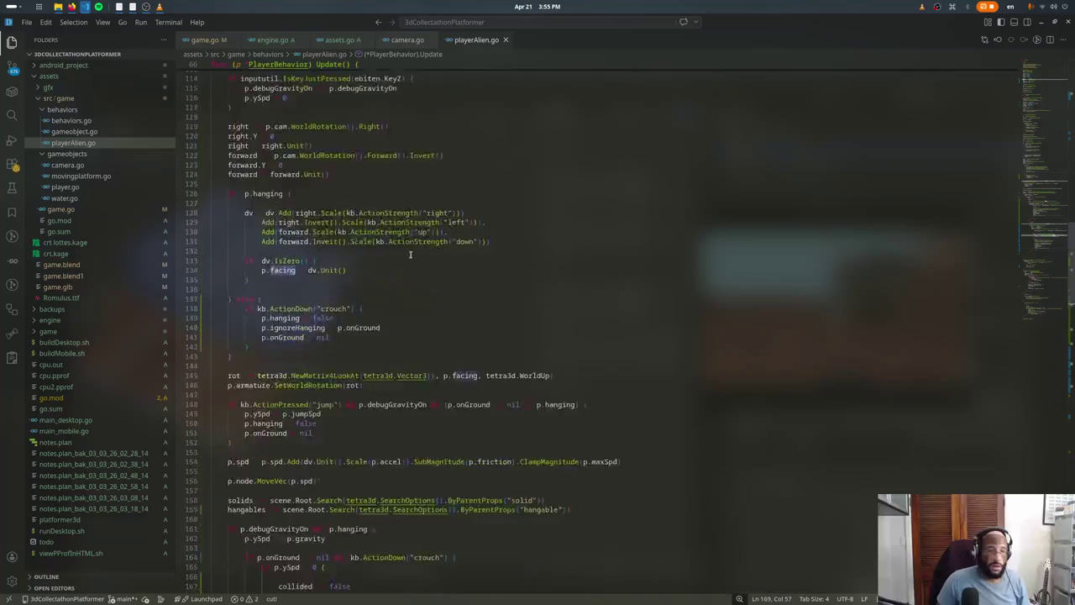
scroll(411, 244, up, 4)
click(353, 235)
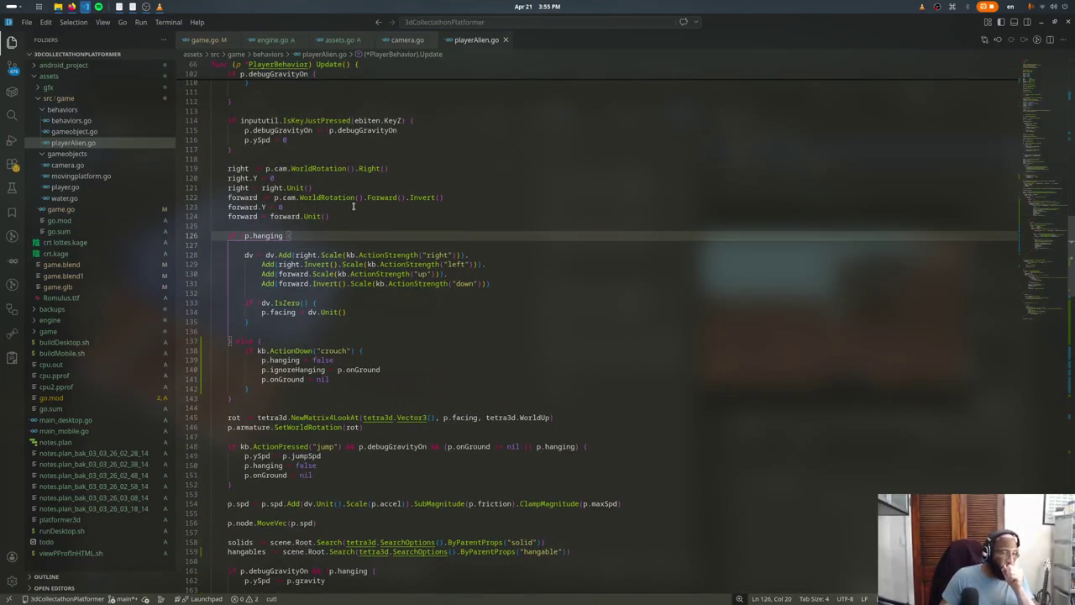
key(ctrl+f)
text(jump)
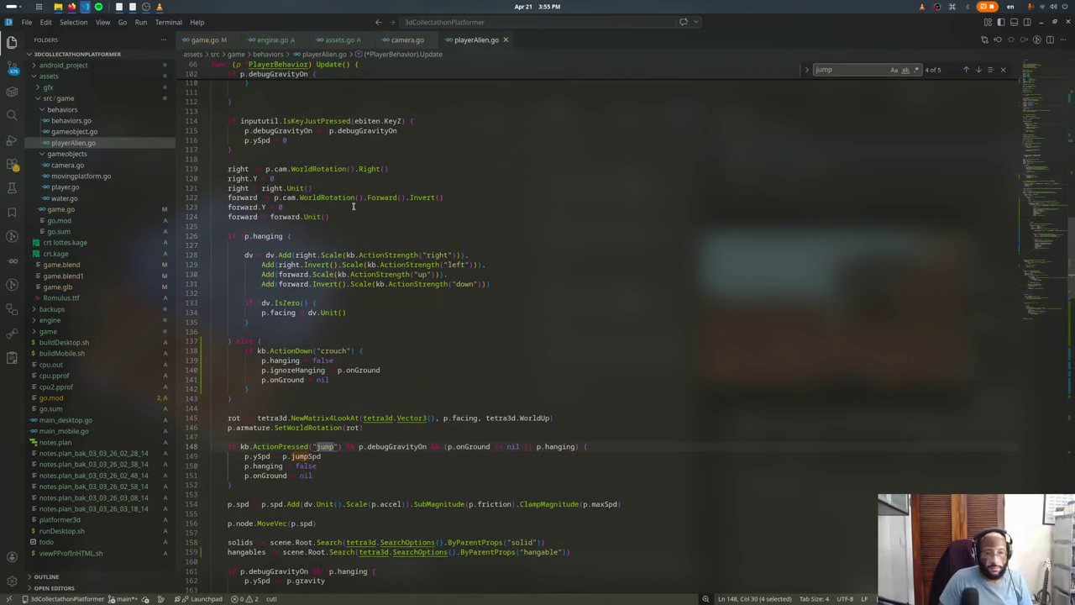
text(parent)
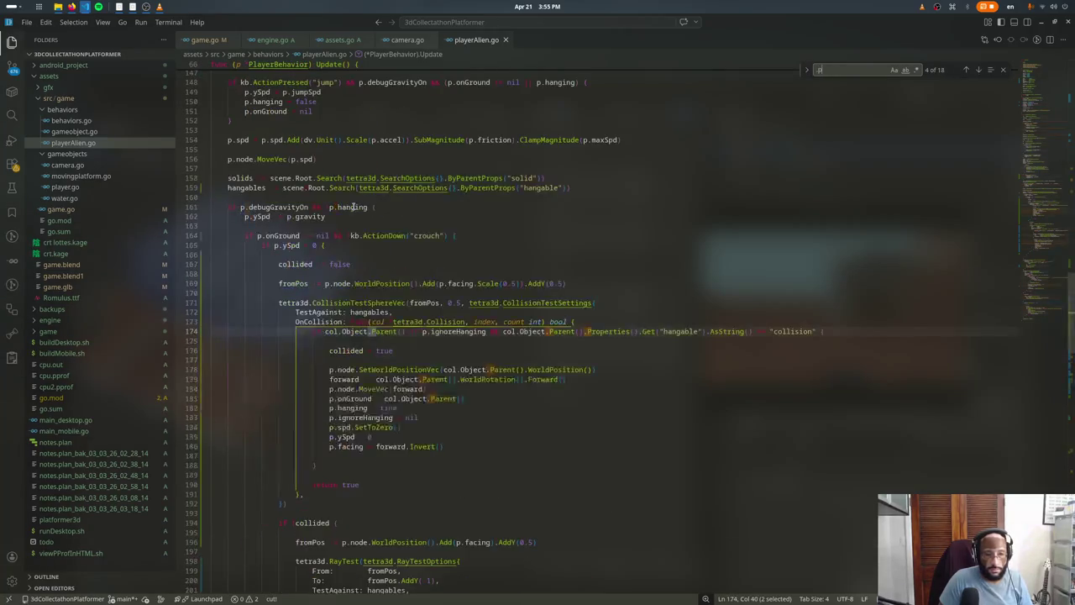
text(layspeed = 1)
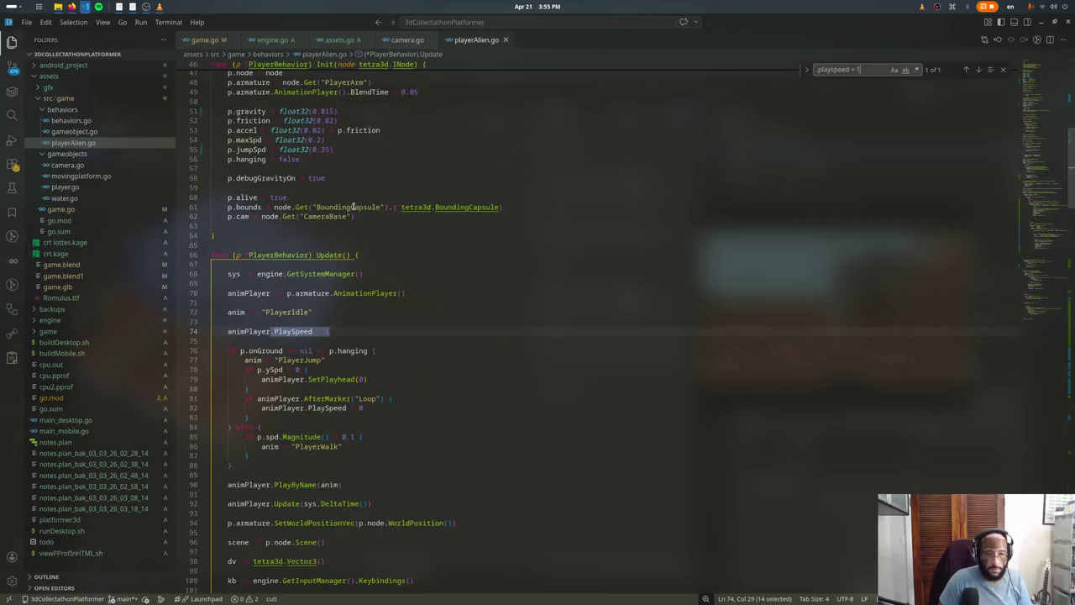
key(Escape)
scroll(354, 208, down, 2)
click(366, 316)
key(Down)
key(Up)
Step: Remove the 'if p.ySpd > 0' wrapper so SetPlayhead(0) runs unconditionally
click(412, 324)
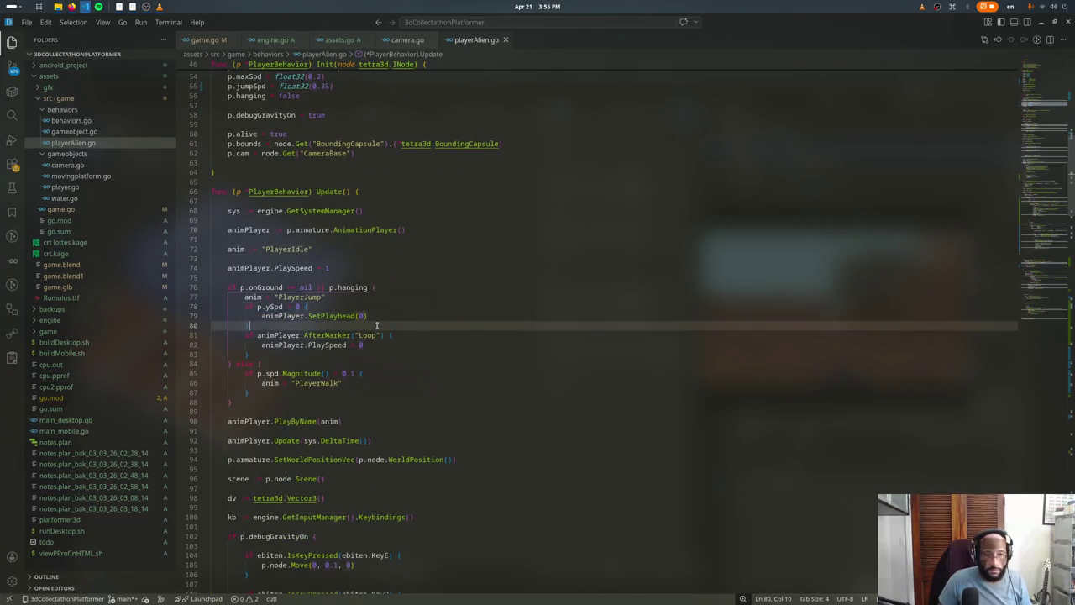
click(363, 316)
click(379, 326)
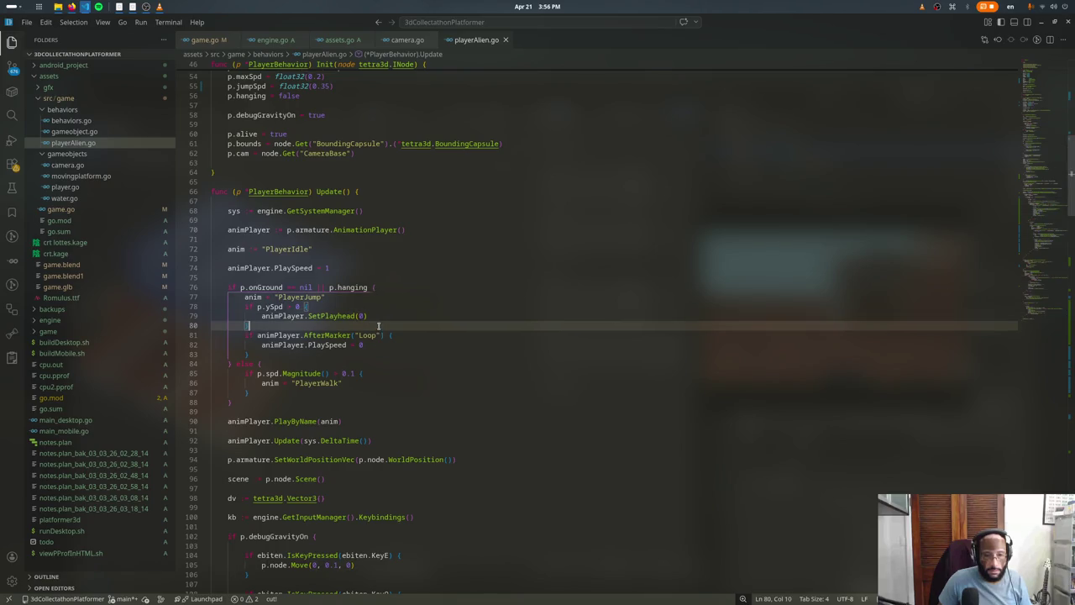
click(373, 316)
key(Left)
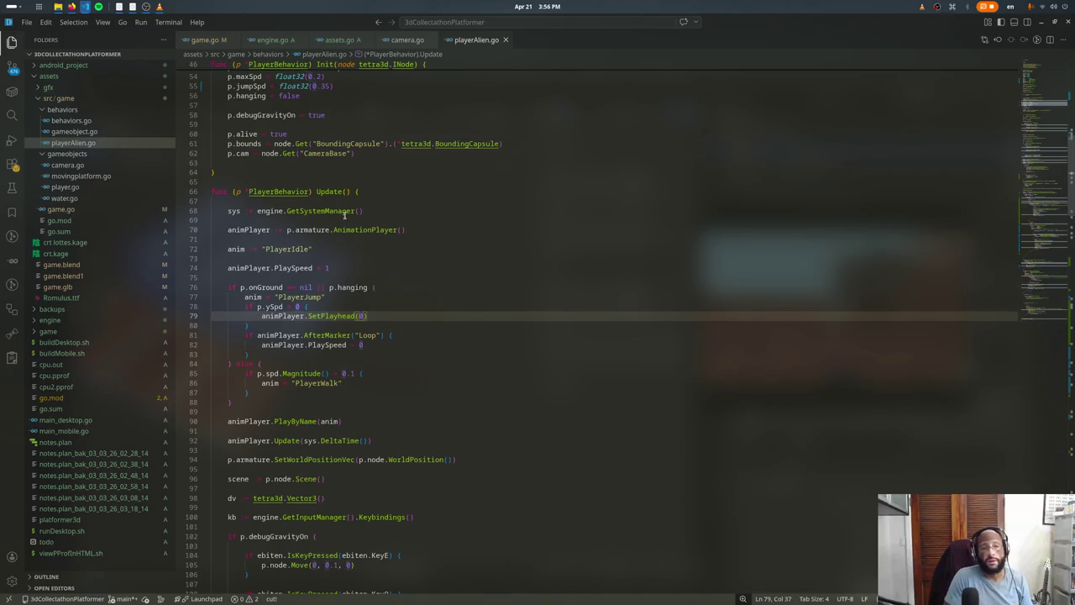
key(ctrl+z)
key(ctrl+z)
key(ctrl+z)
key(ctrl+z)
key(End)
key(Left)
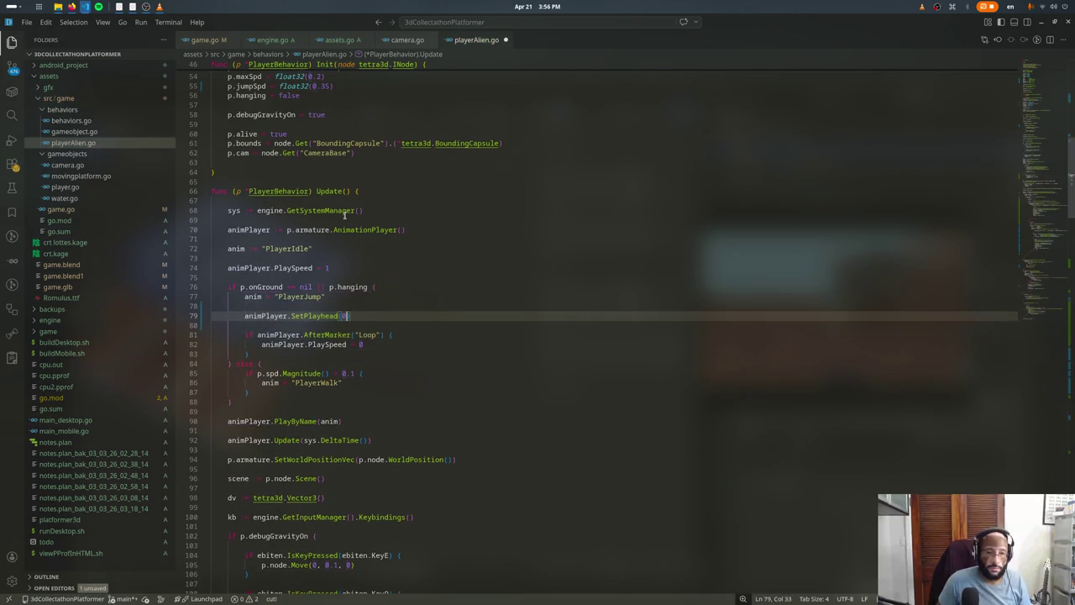
key(super)
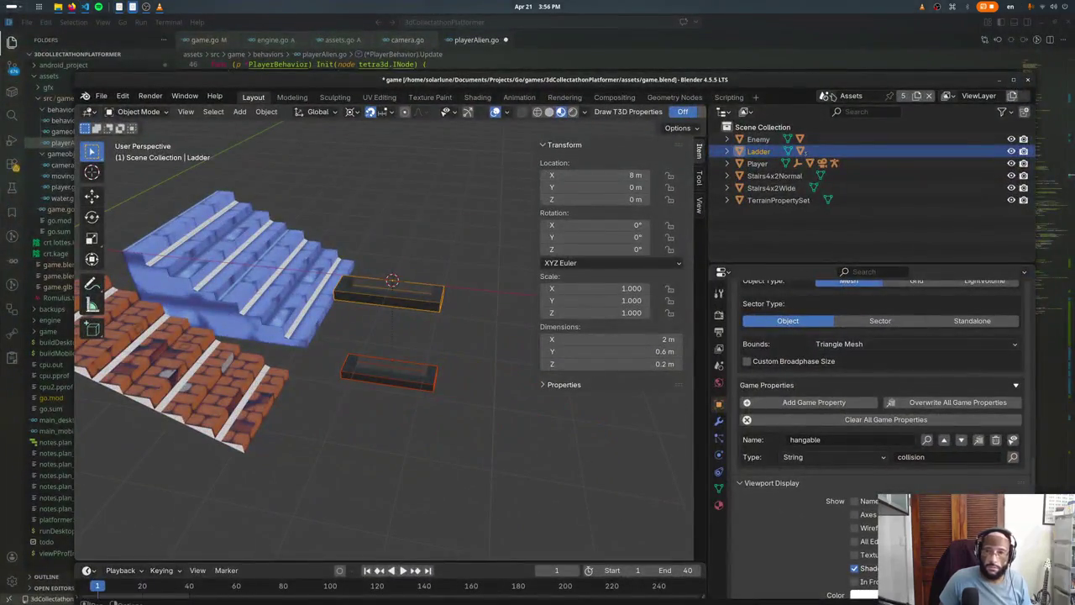
Step: Select the Player object and frame it in the Animation workspace
click(828, 95)
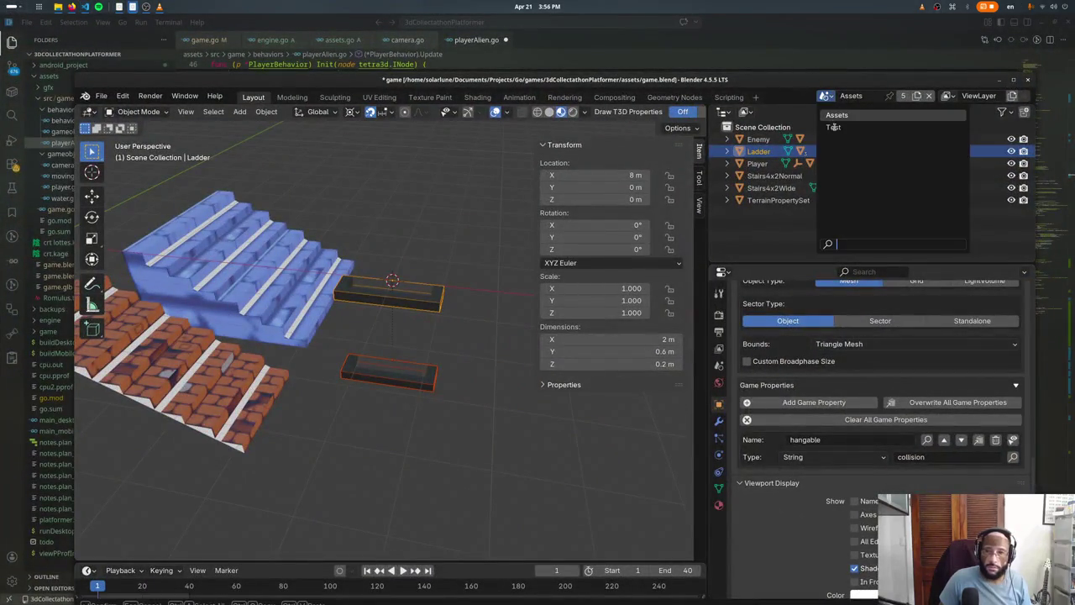
scroll(309, 300, down, 5)
click(265, 301)
key(KP_Decimal)
scroll(387, 336, down, 3)
click(508, 97)
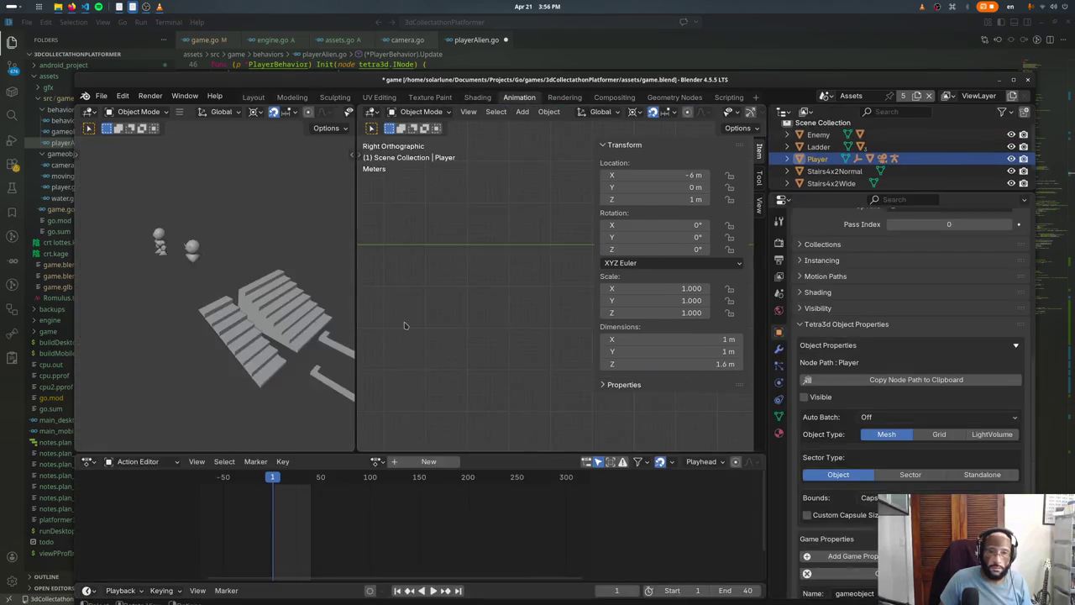
key(KP_Decimal)
scroll(451, 308, down, 2)
middle_drag(450, 307, 574, 365)
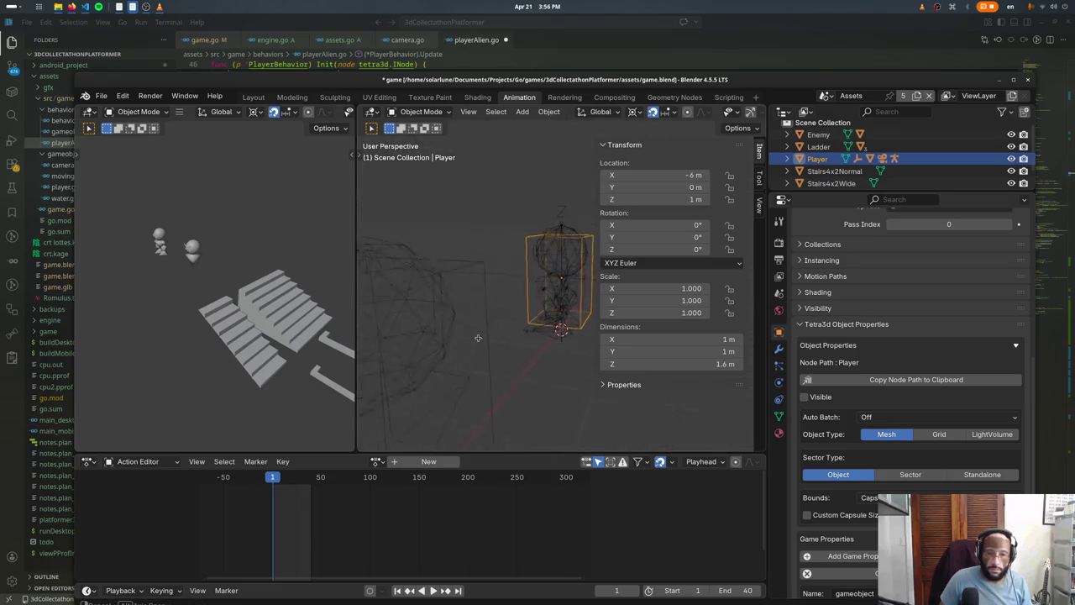
Step: Select the PlayerArm armature, assign the PlayerJump action and preview it
click(556, 240)
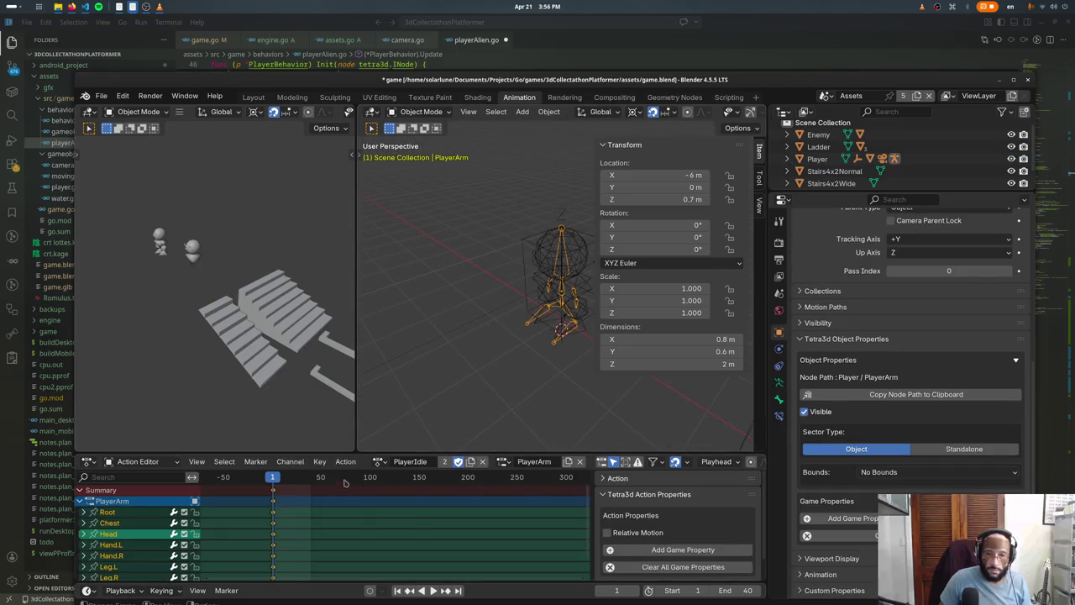
click(384, 461)
click(417, 348)
key(space)
key(space)
click(273, 477)
key(space)
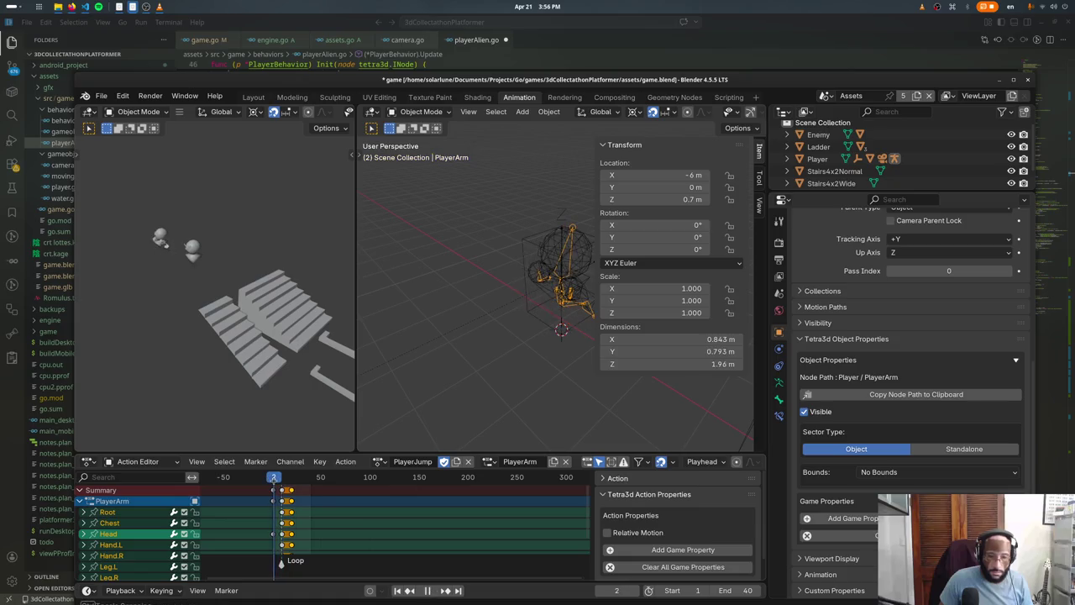
Step: Scale the PlayerJump keyframes by a factor of 2 and preview the stretched jump
key(s)
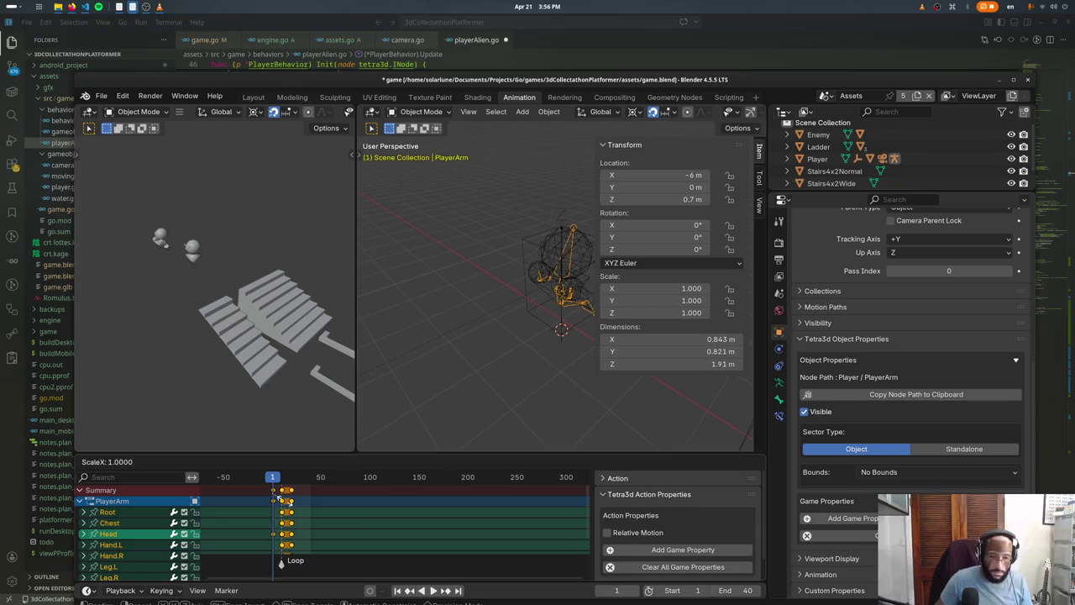
click(286, 503)
key(s)
key(2)
key(Return)
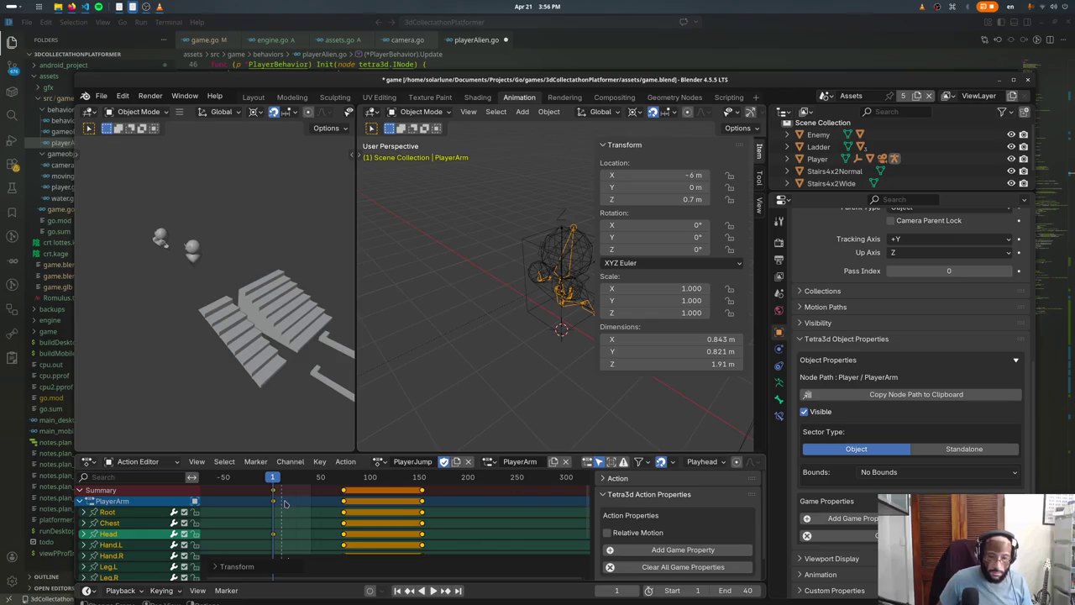
key(space)
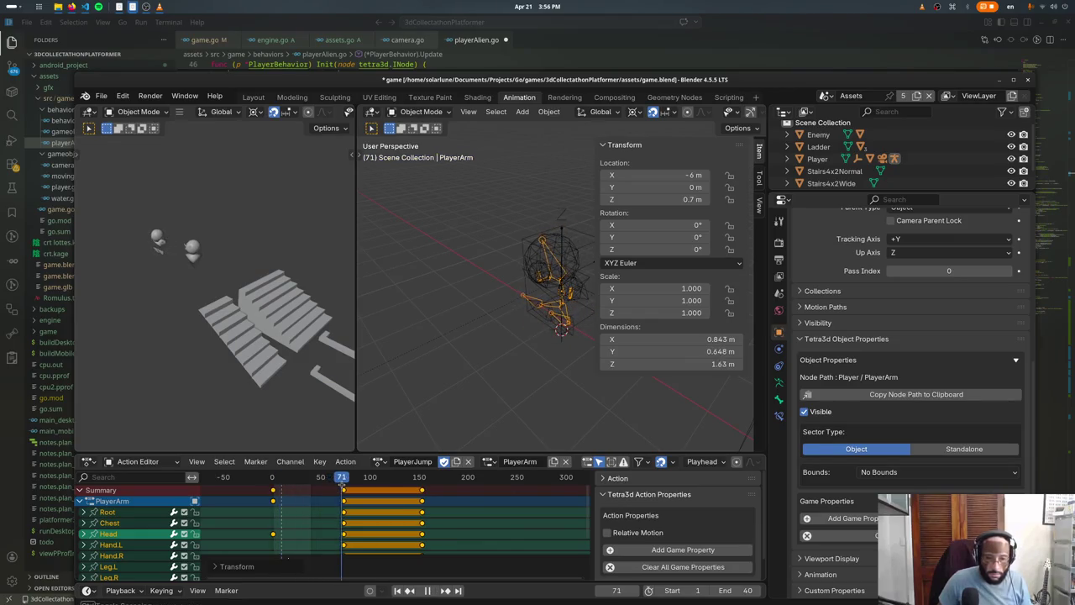
click(328, 509)
scroll(330, 511, down, 1)
key(a)
scroll(355, 492, up, 2)
key(space)
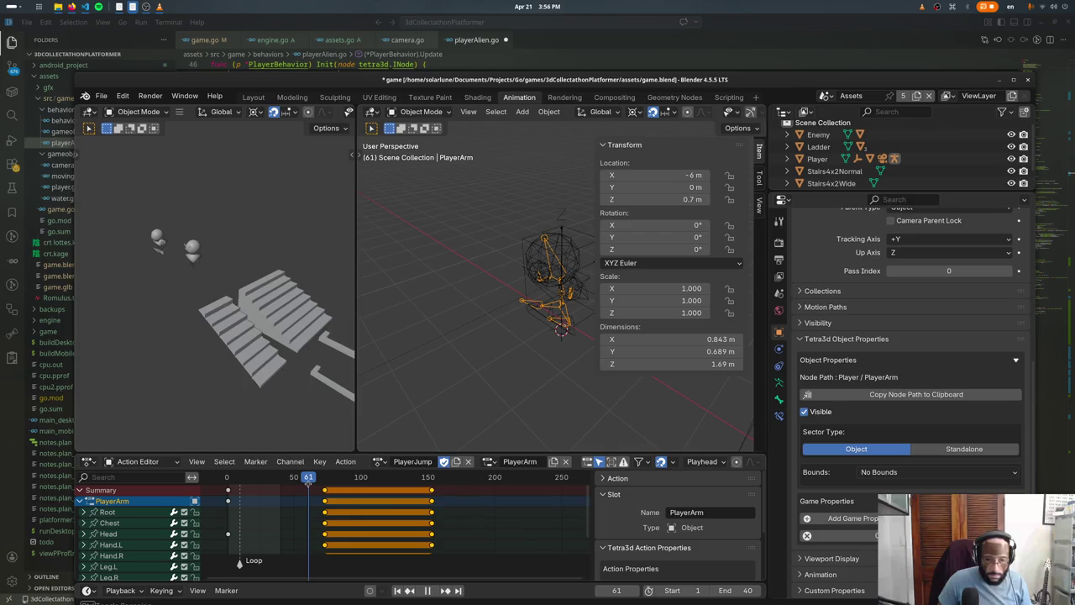
Step: Slide the keyframes to start at frame 60 and enlarge the keyframe area
key(space)
drag(337, 507, 321, 507)
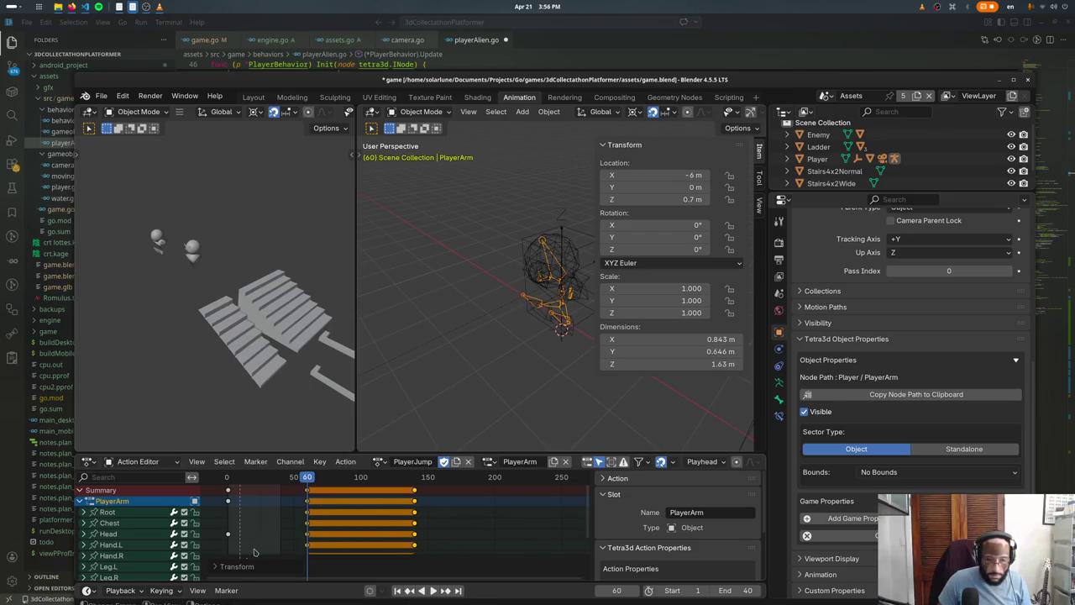
scroll(248, 558, down, 3)
click(250, 565)
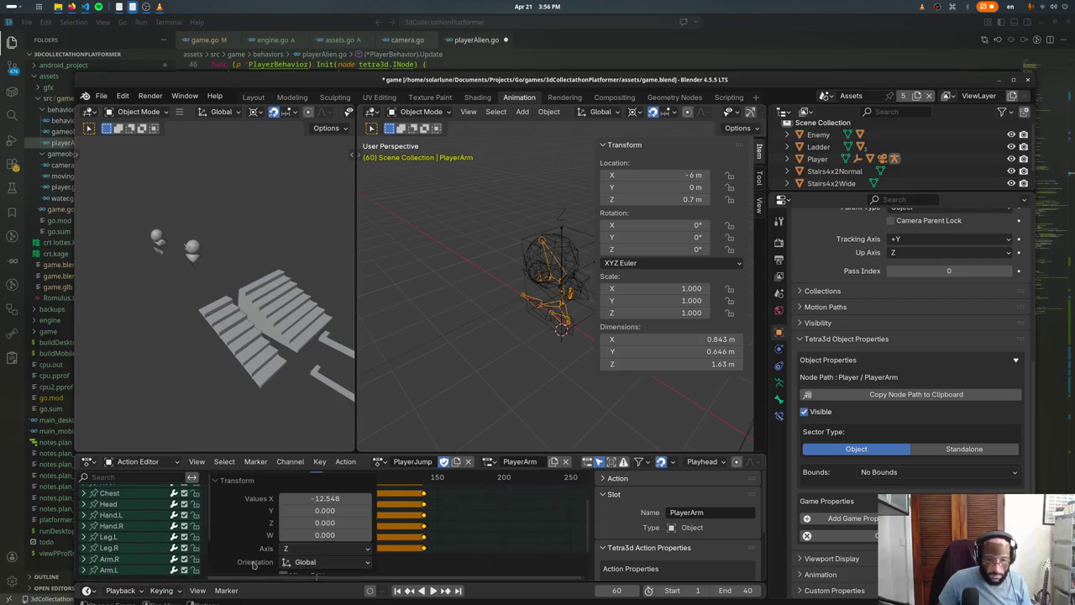
click(239, 481)
drag(250, 454, 251, 387)
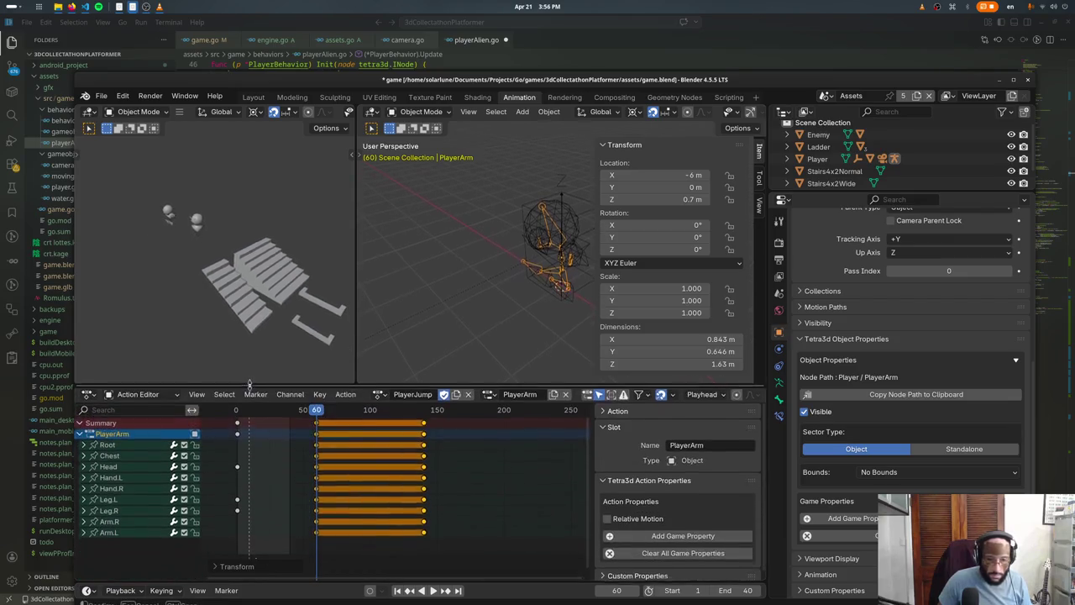
Step: Drag the Loop marker up to the keyframes and return to VS Code
drag(257, 561, 317, 562)
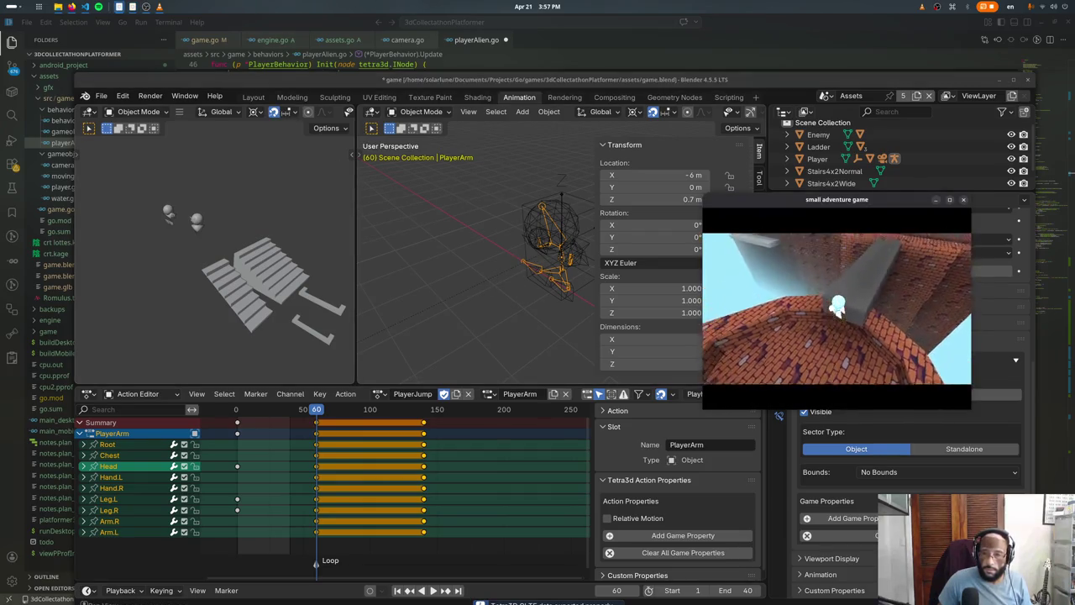
key(Escape)
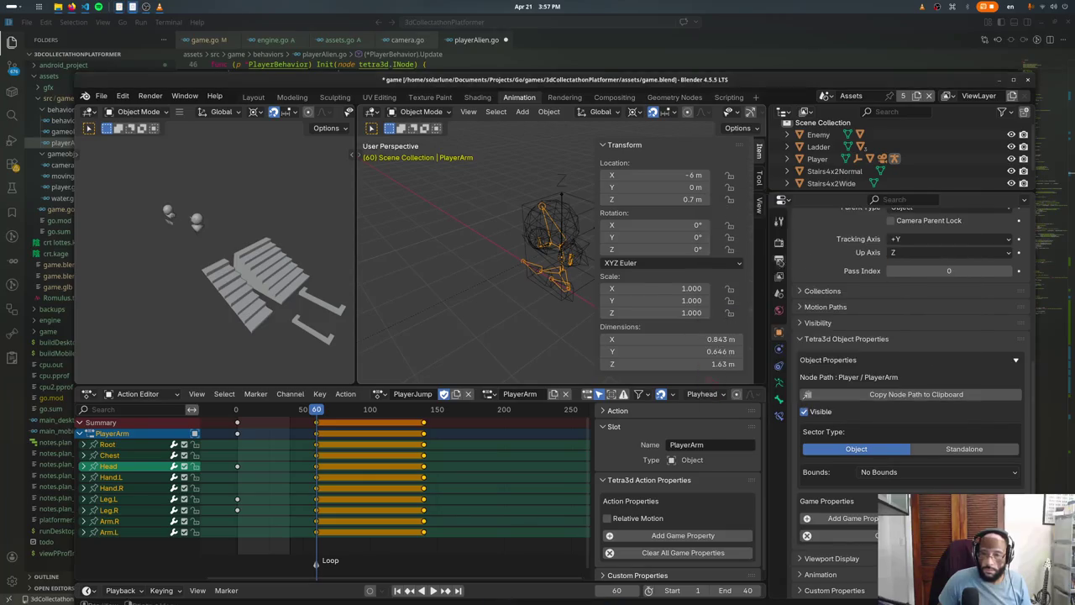
key(super)
click(388, 280)
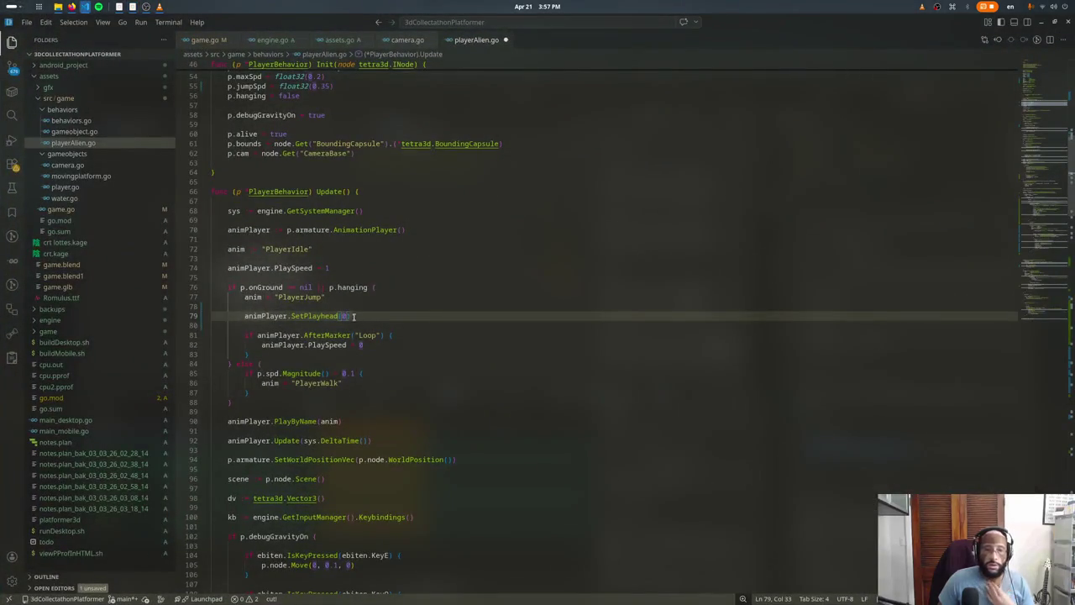
Step: Delete SetPlayhead's 0 argument and the AfterMarker("Loop") check, and begin a vspd declaration
key(BackSpace)
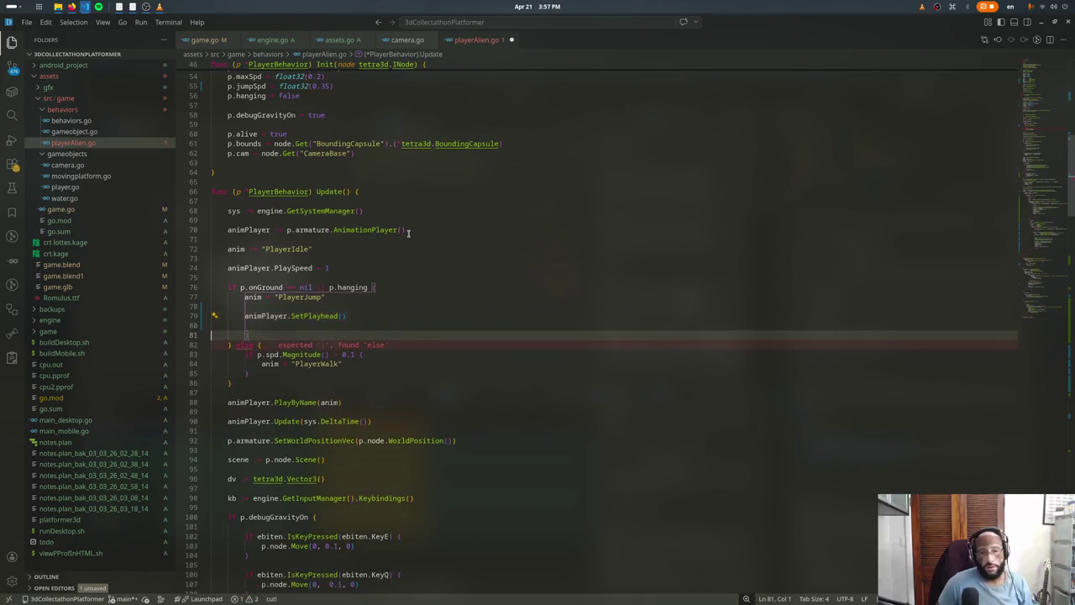
key(Tab)
key(Return)
text(vspd := p.)
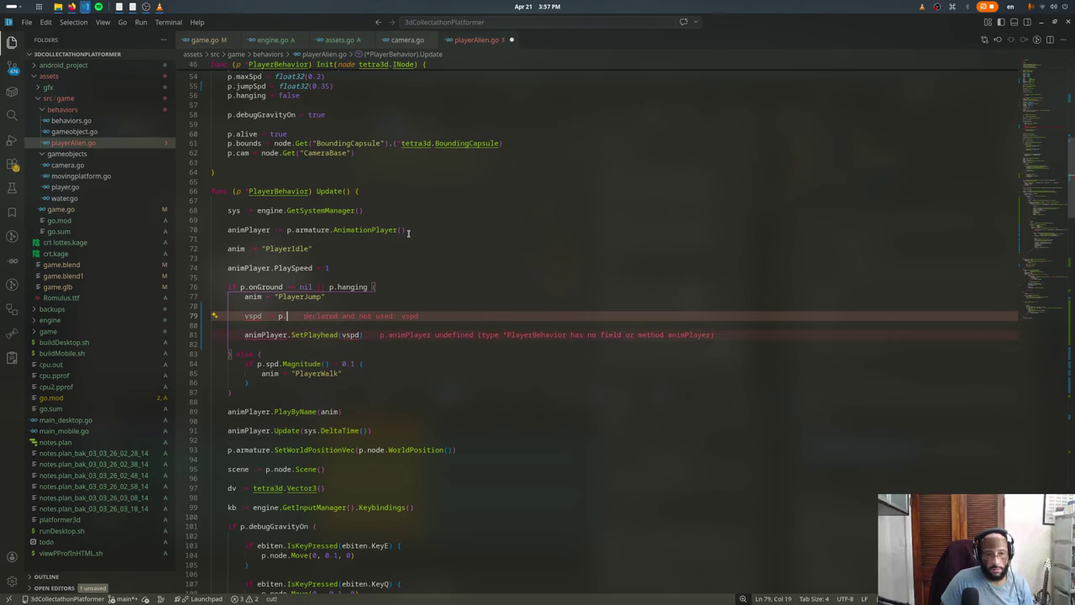
key(Escape)
key(ctrl+z)
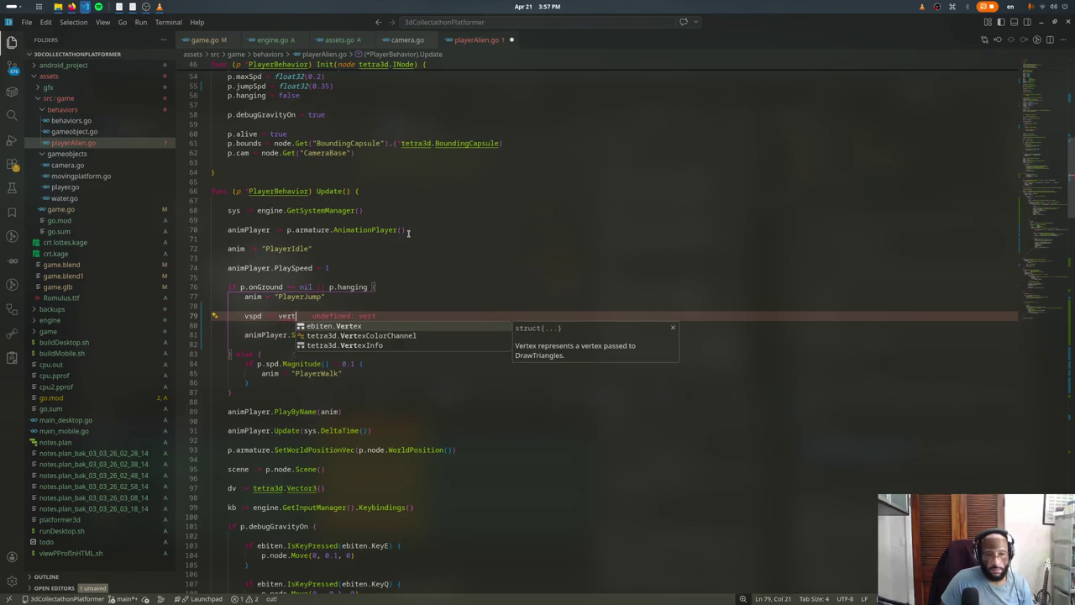
key(ctrl+z)
Step: Assign vspd from p.ySpd, add fmt.Println(vspd) and save playerAlien.go
text(p.Sp)
key(BackSpace)
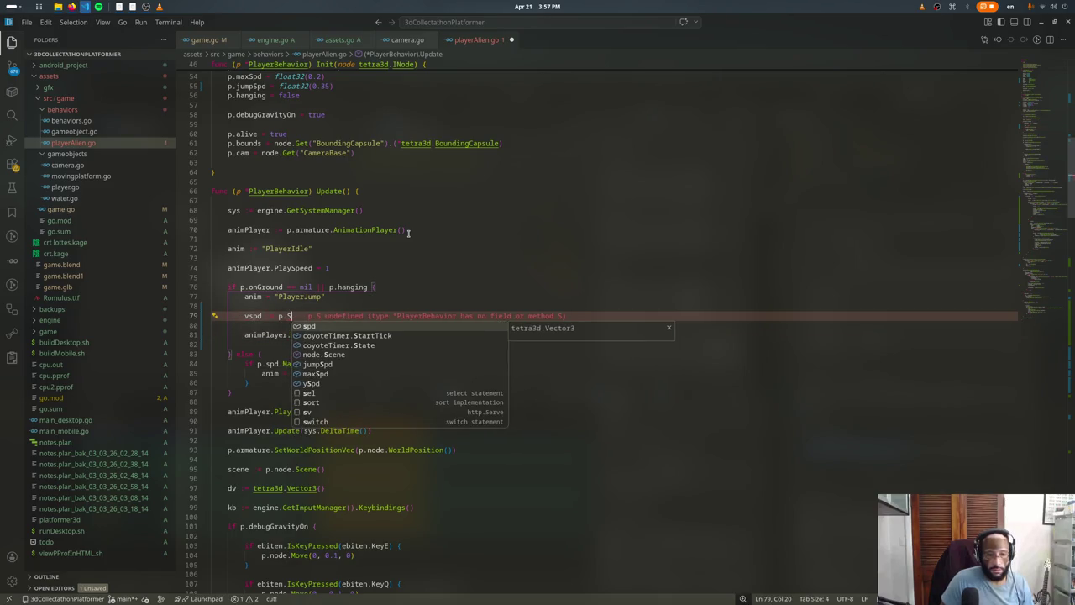
key(BackSpace)
text(ySpd * 8)
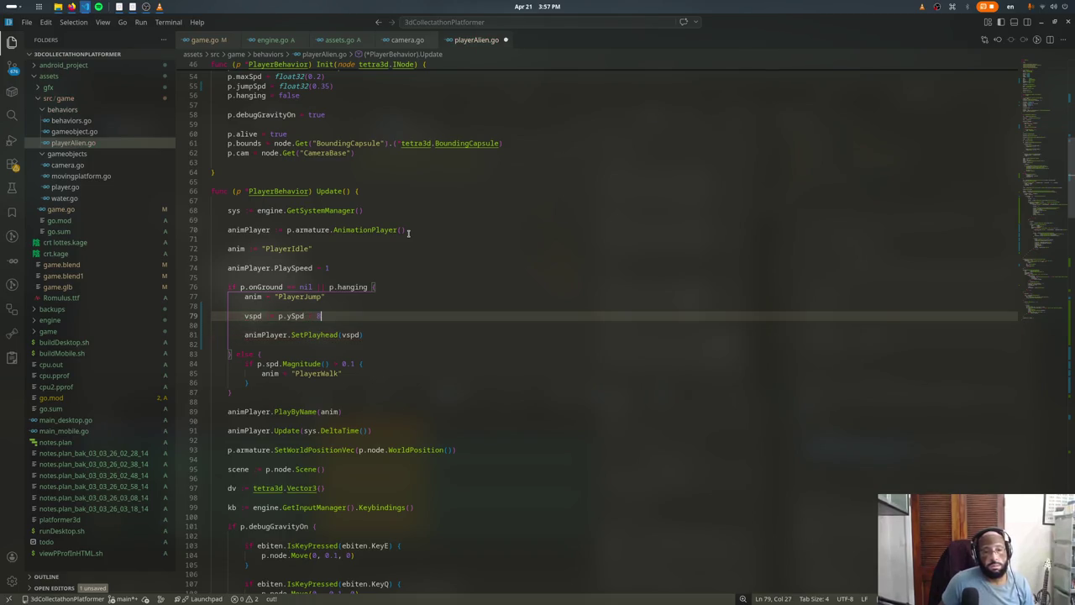
key(Return)
key(Return)
text(fmt.Println(vspd)
key(ctrl+s)
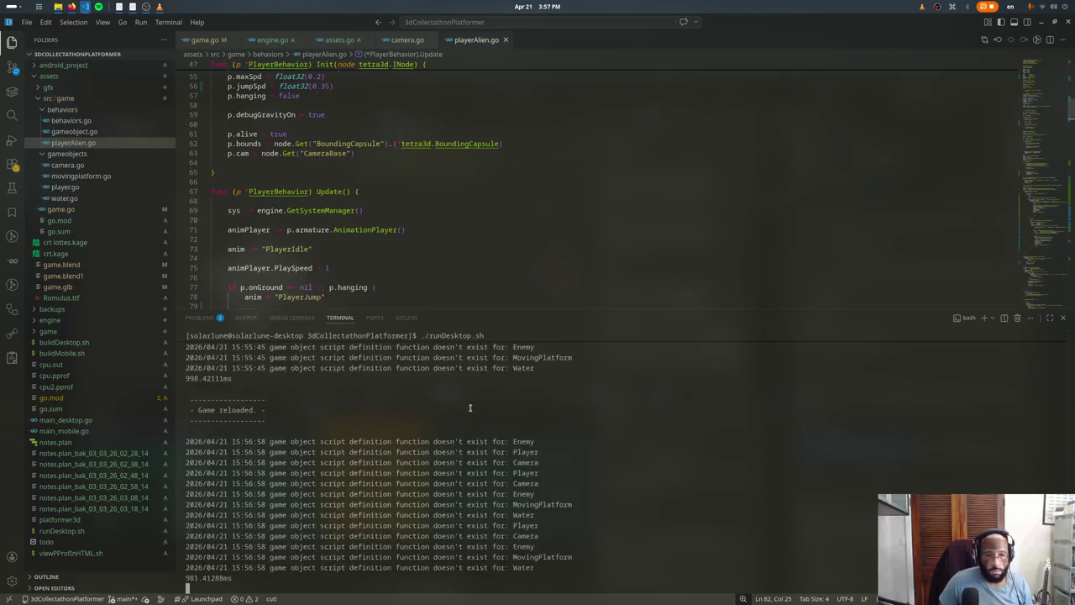
Step: Check the game log, change the vspd divisor to 4 and test-jump
key(alt+Tab)
key(alt+Tab)
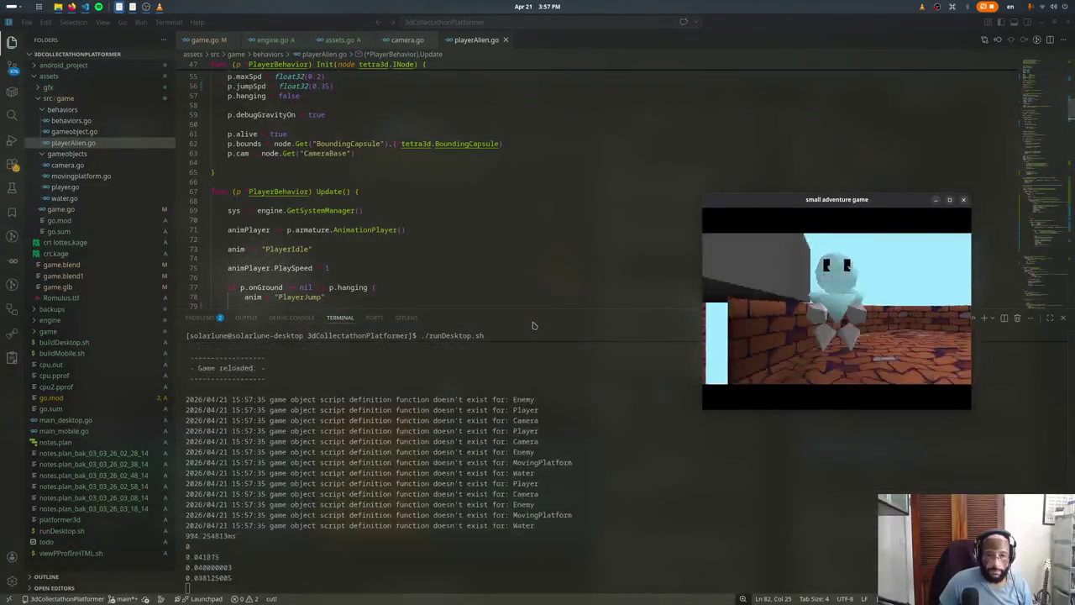
click(352, 287)
scroll(352, 279, down, 4)
click(328, 189)
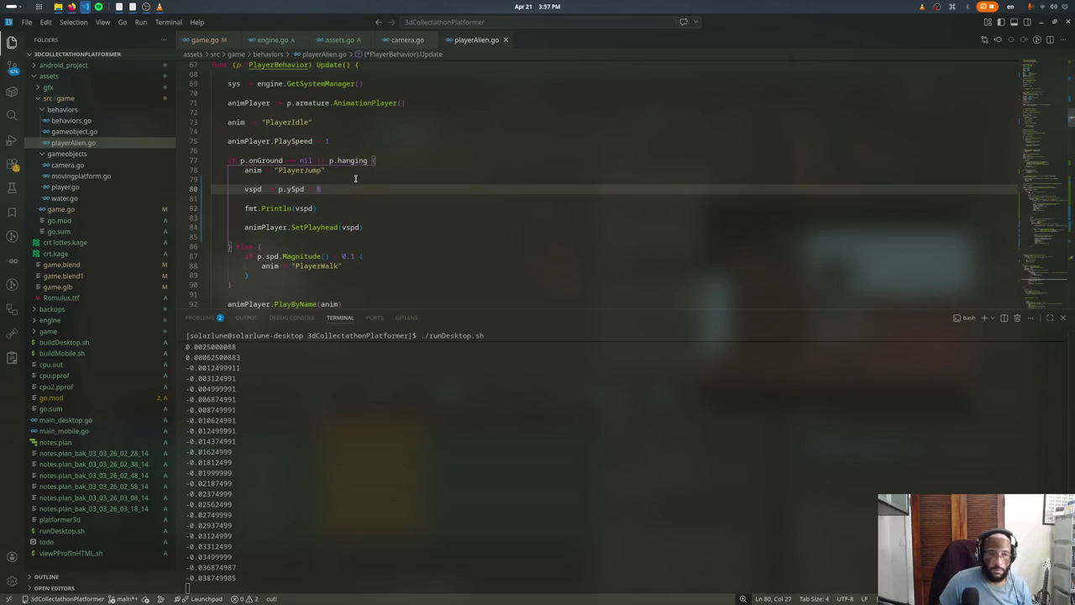
key(BackSpace)
text(4)
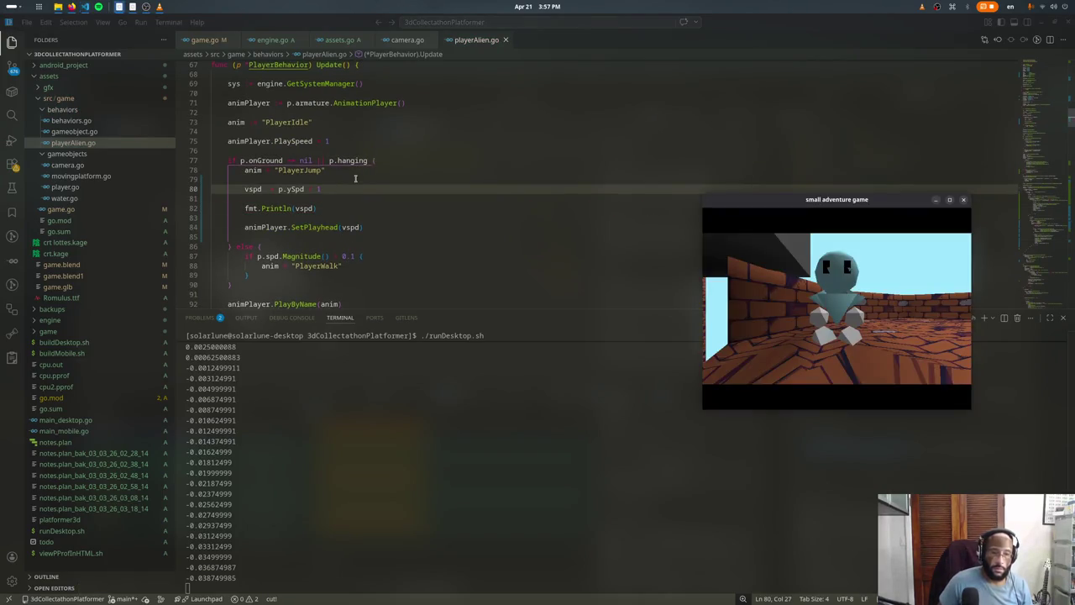
key(space)
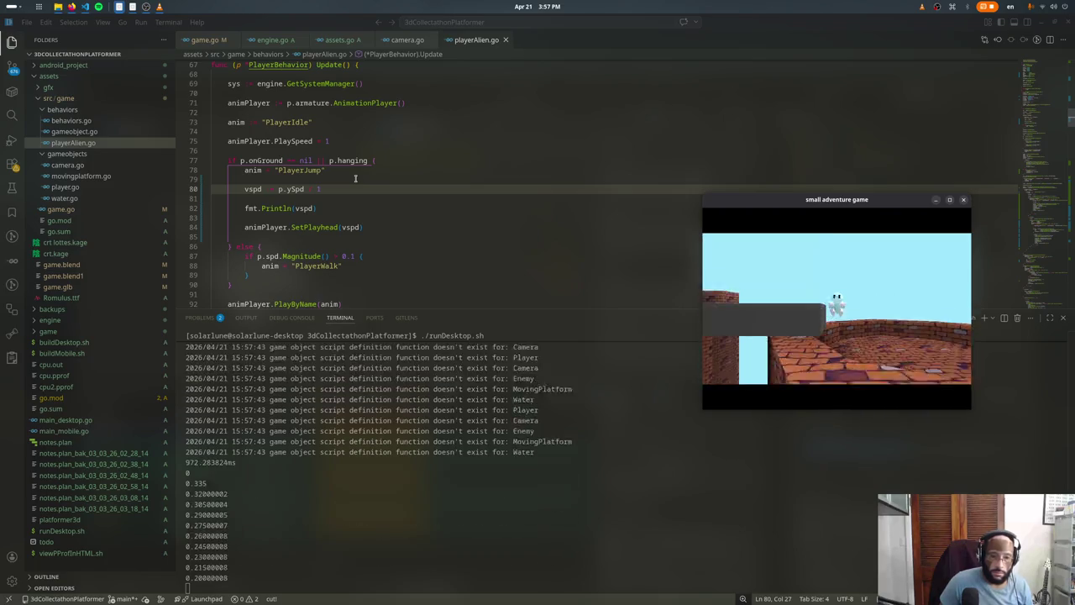
key(space)
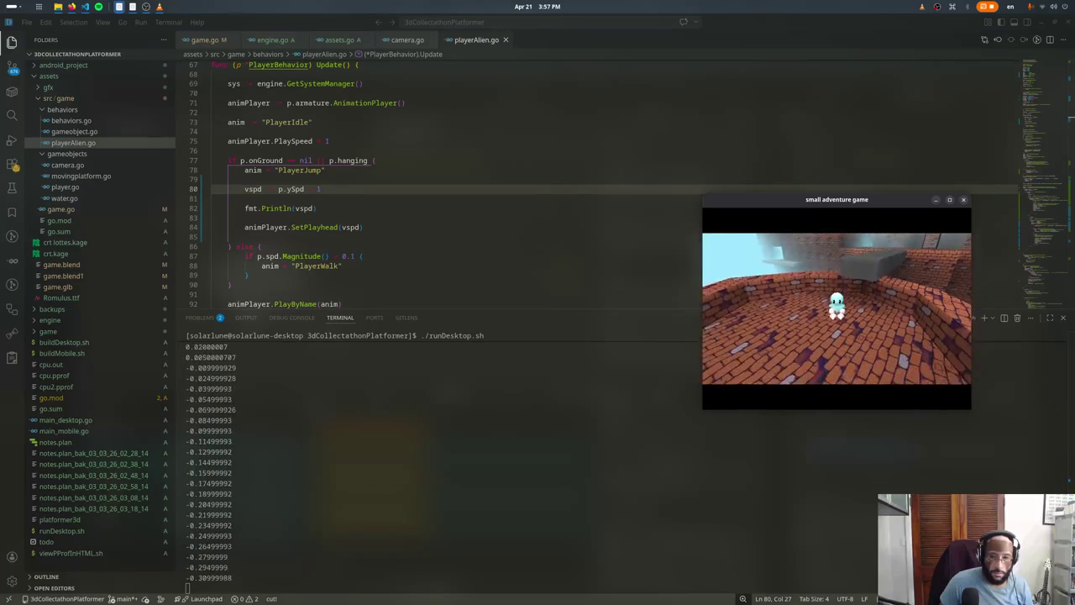
key(Escape)
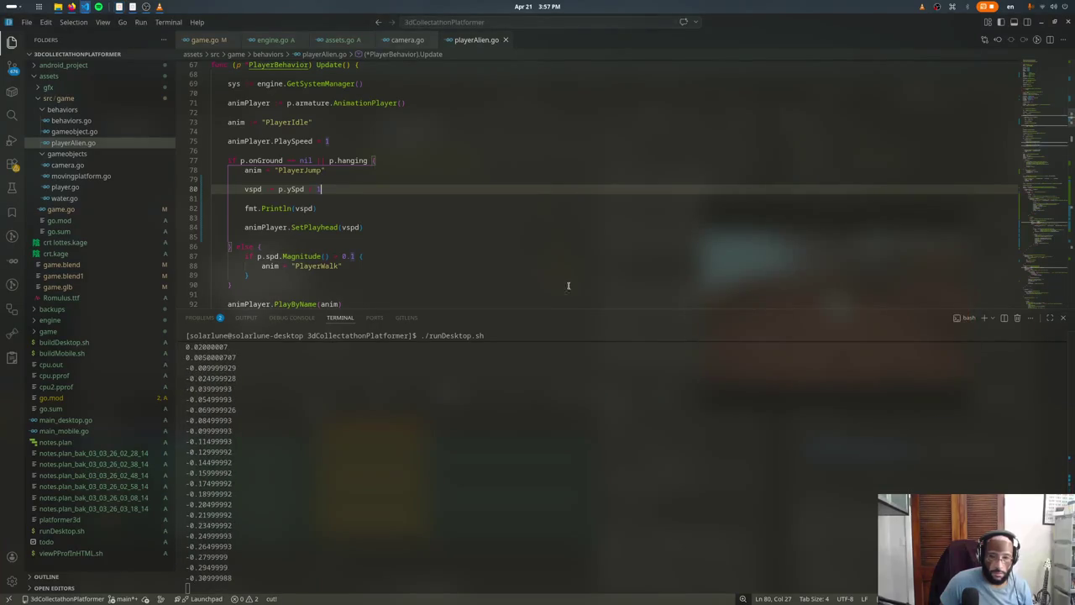
Step: Replace the trailing 1 on the vspd line with p.jumpSpd and test-jump
key(BackSpace)
text(p.jumpSpd)
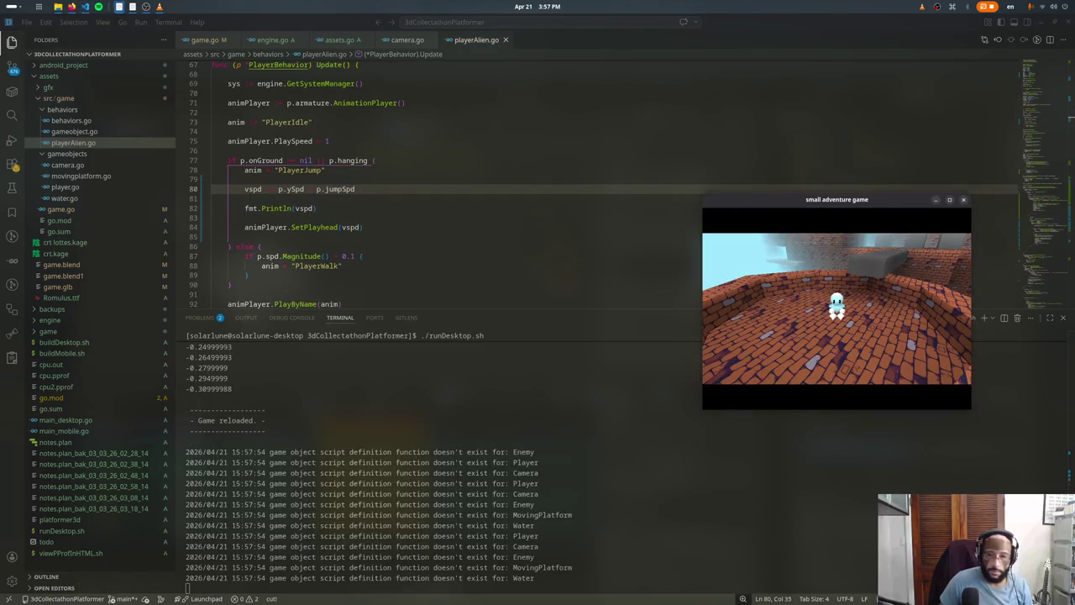
key(space)
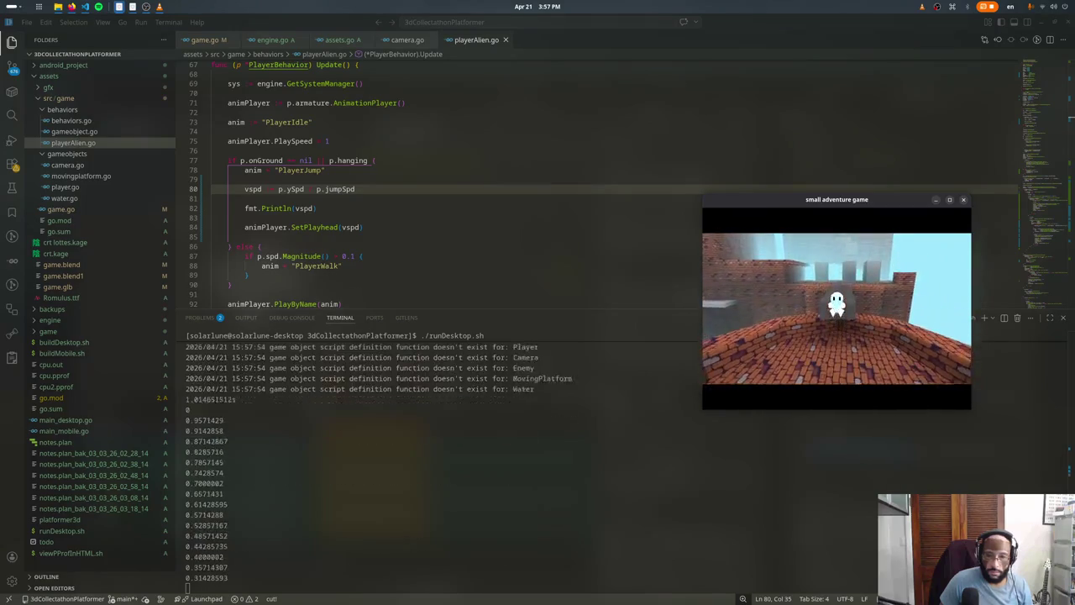
key(space)
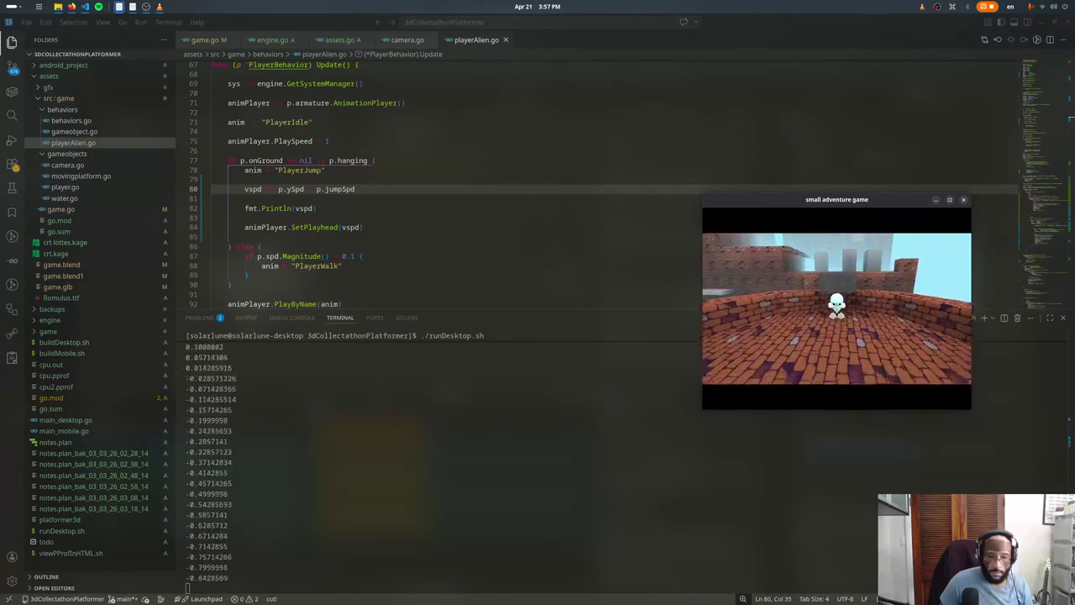
key(Escape)
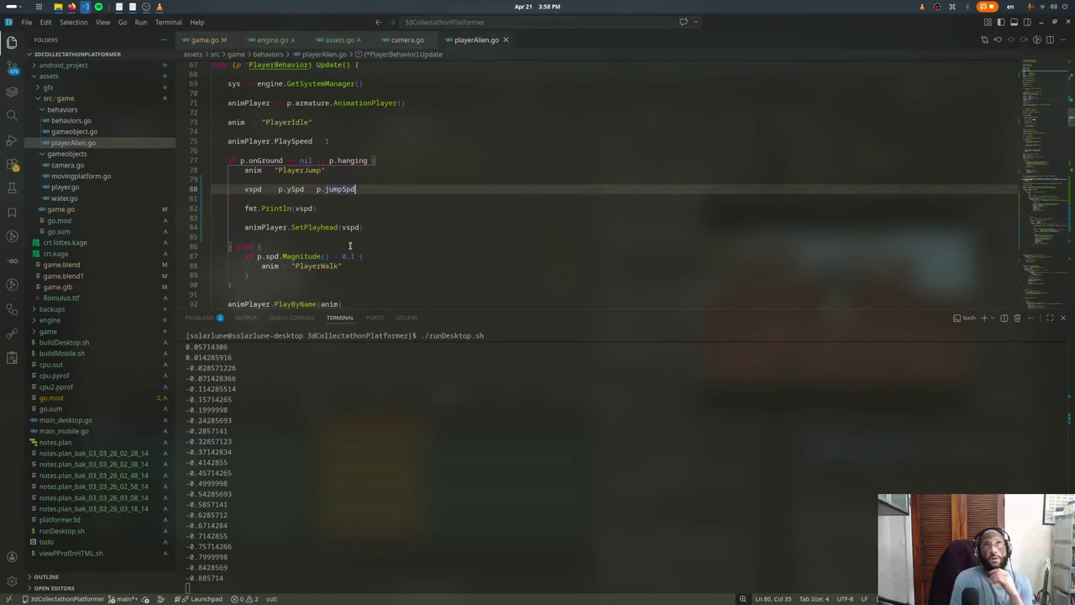
Step: Rewrite vspd as 1 / (…), save to hot-reload and test-jump
key(Left)
key(Left)
key(Left)
text(1/())
key(ctrl+s)
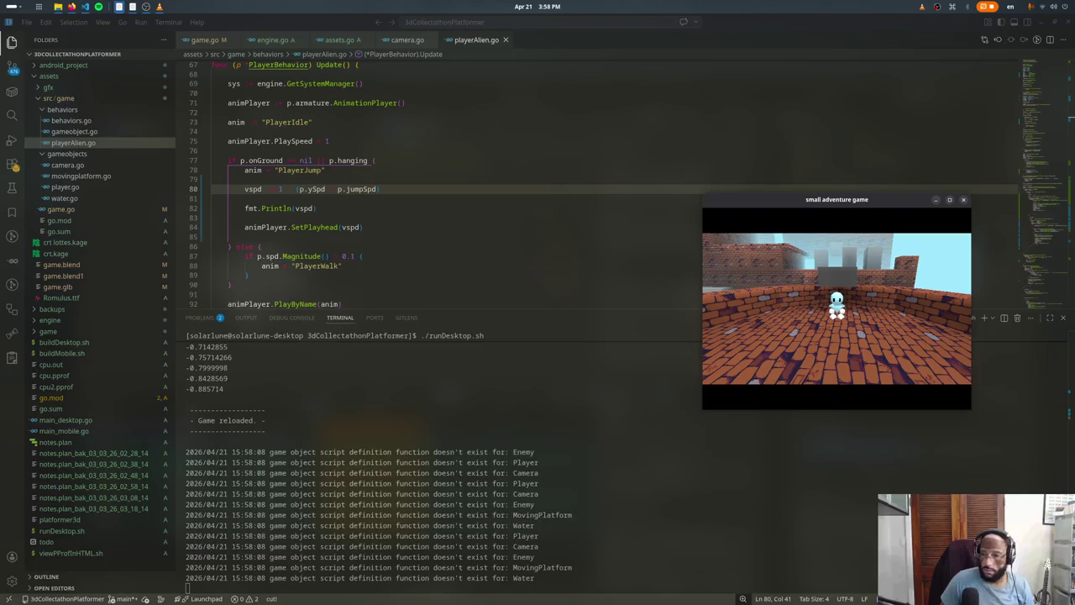
key(space)
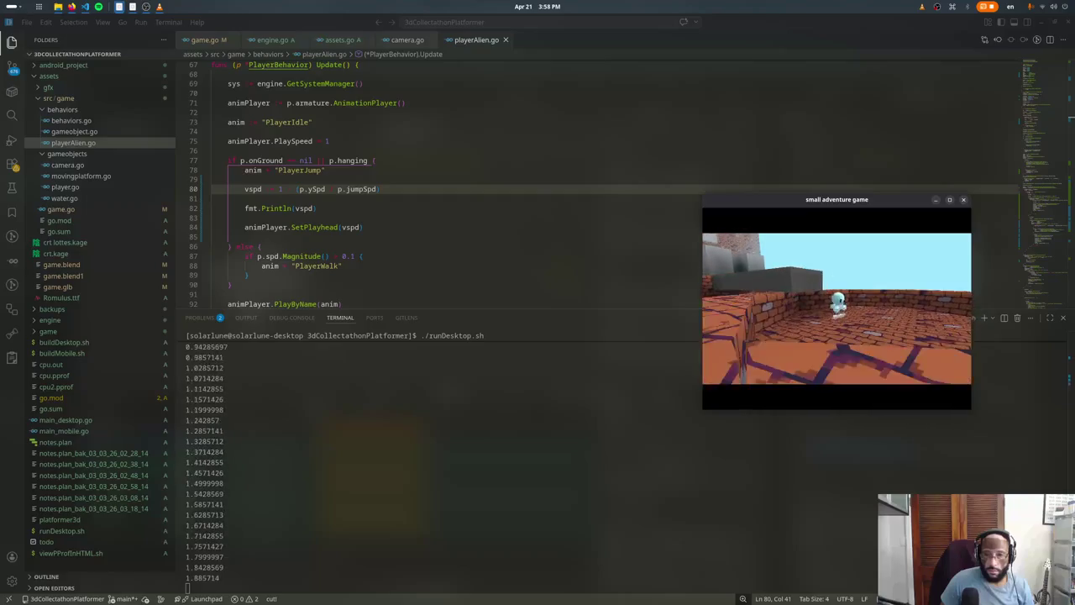
key(Escape)
Step: Append * 0.5 to the vspd formula, save, restart the game and test-jump
click(332, 200)
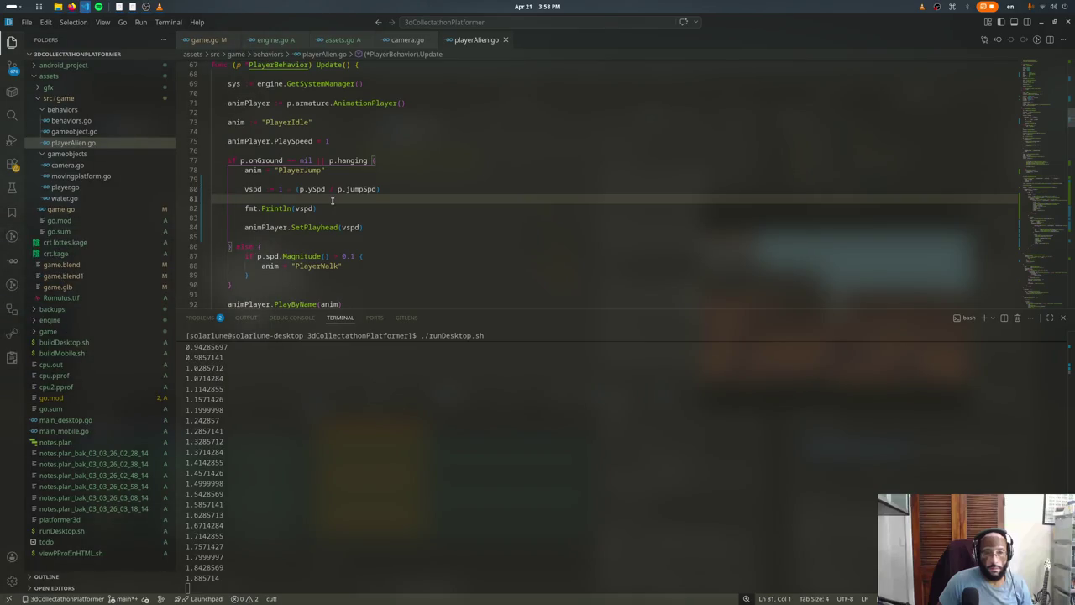
key(Return)
key(Up)
key(Up)
key(End)
text(* 0.5)
key(Down)
key(Return)
text(// vspd)
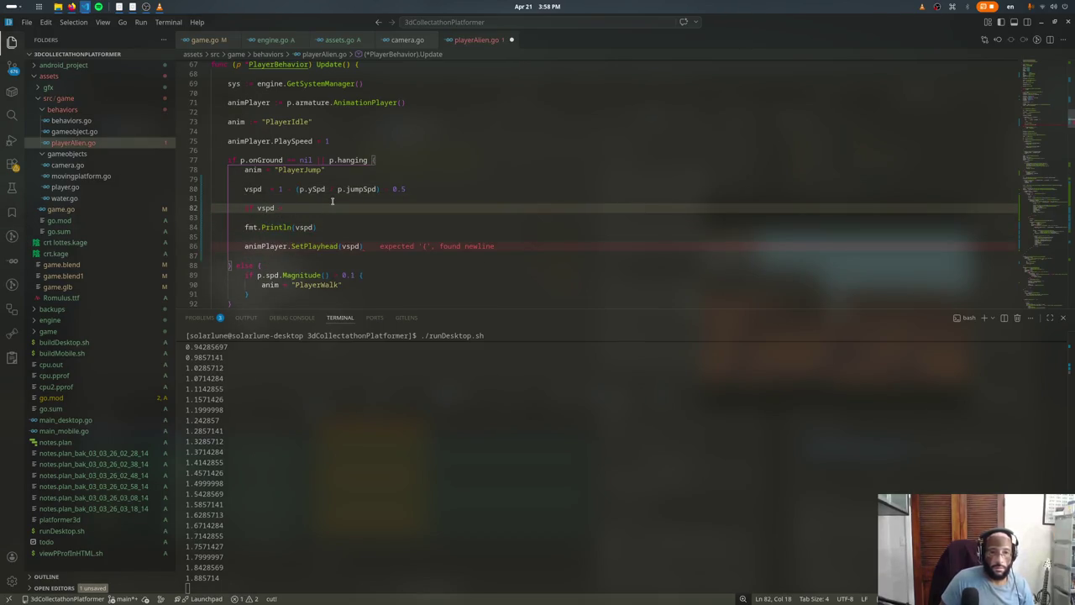
key(BackSpace)
key(BackSpace)
key(BackSpace)
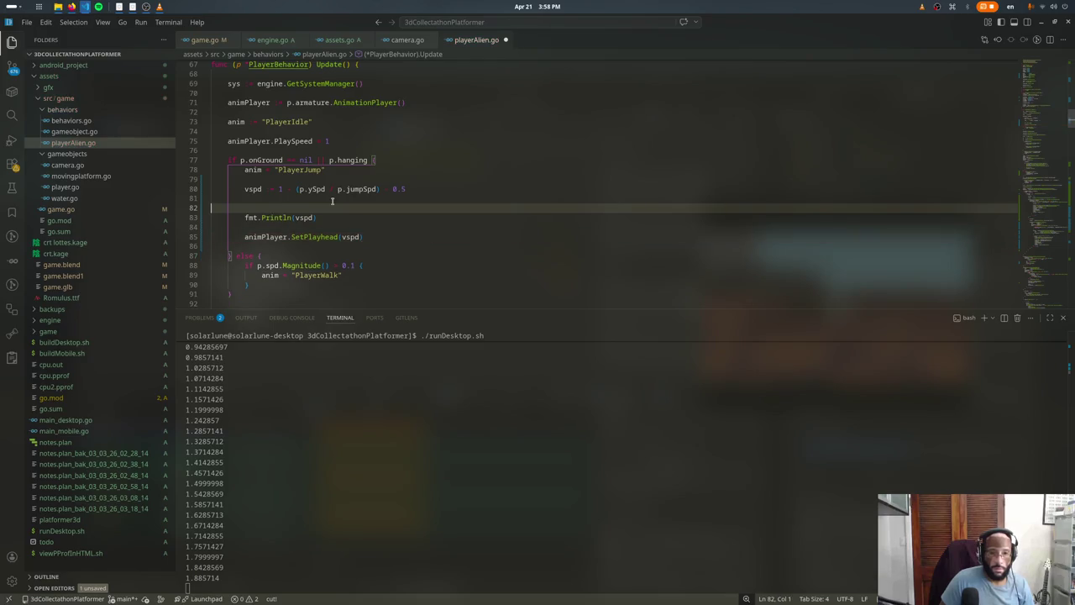
key(BackSpace)
key(BackSpace)
key(ctrl+s)
key(r)
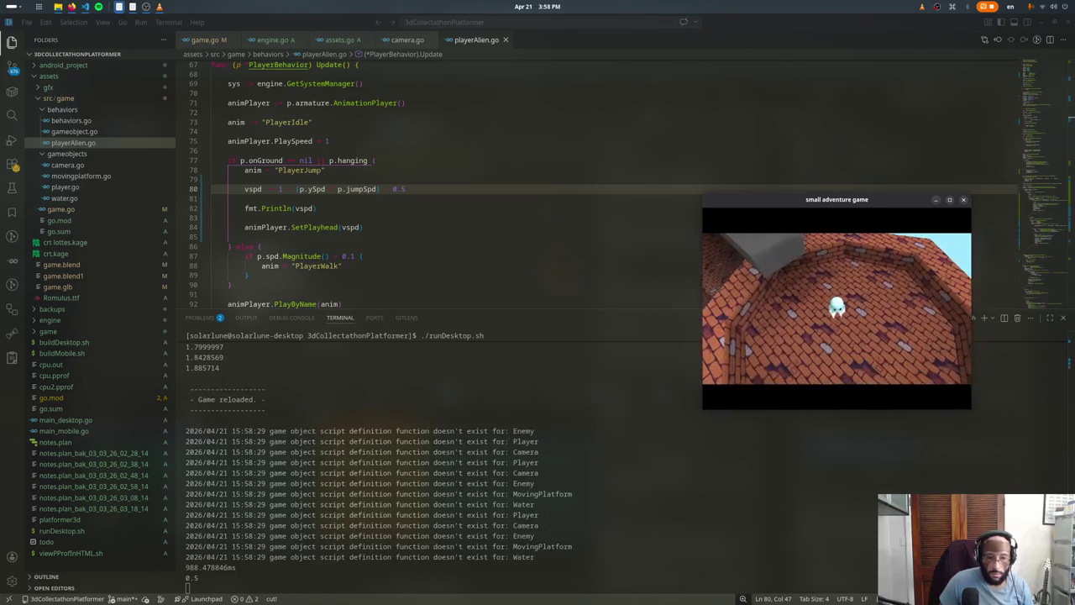
key(space)
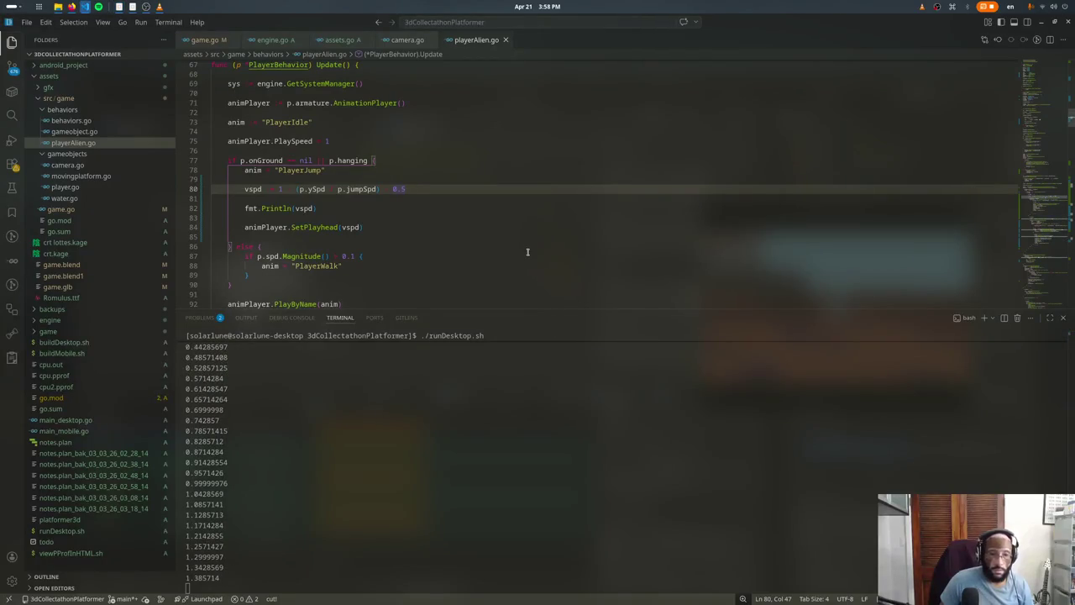
Step: Clamp vspd to 0 below 0 and 1 above 1, delete fmt.Println, and save
key(Return)
key(Return)
text(if vspd )
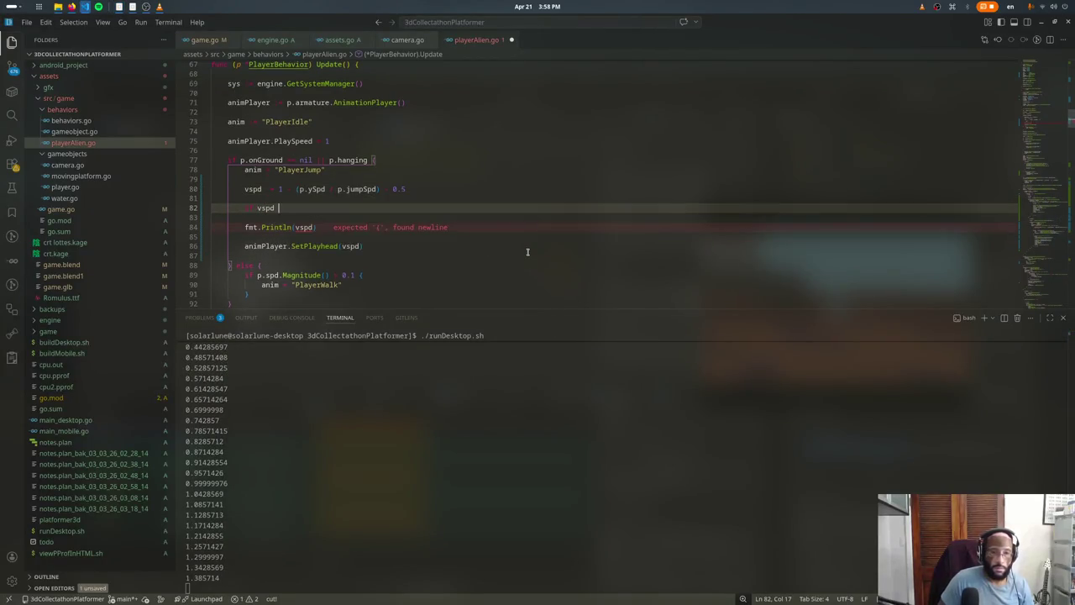
text({)
key(Return)
text(vspd = 0)
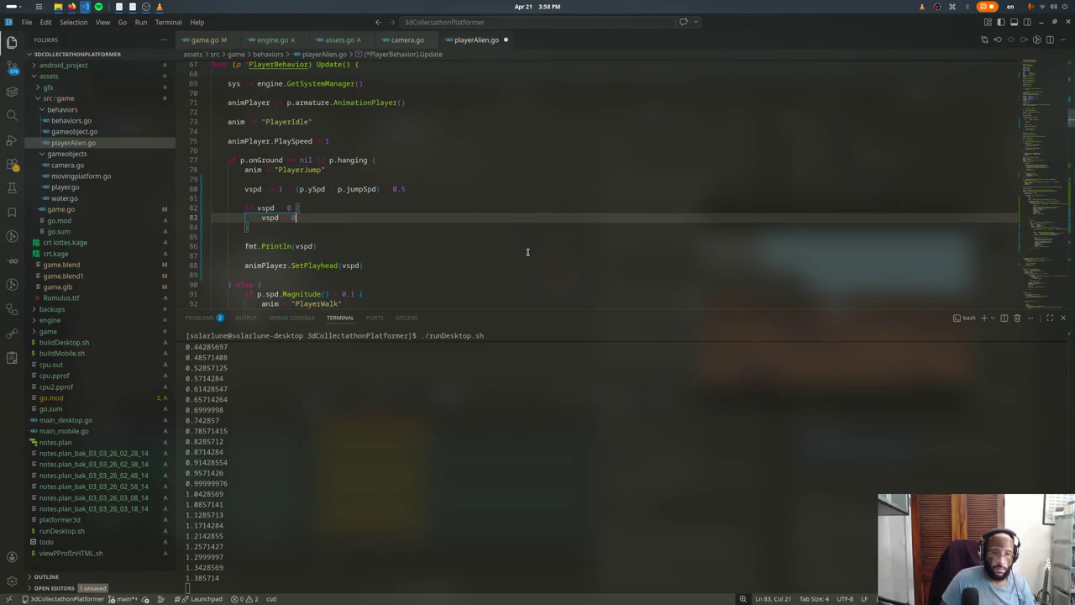
key(Down)
text(else if v)
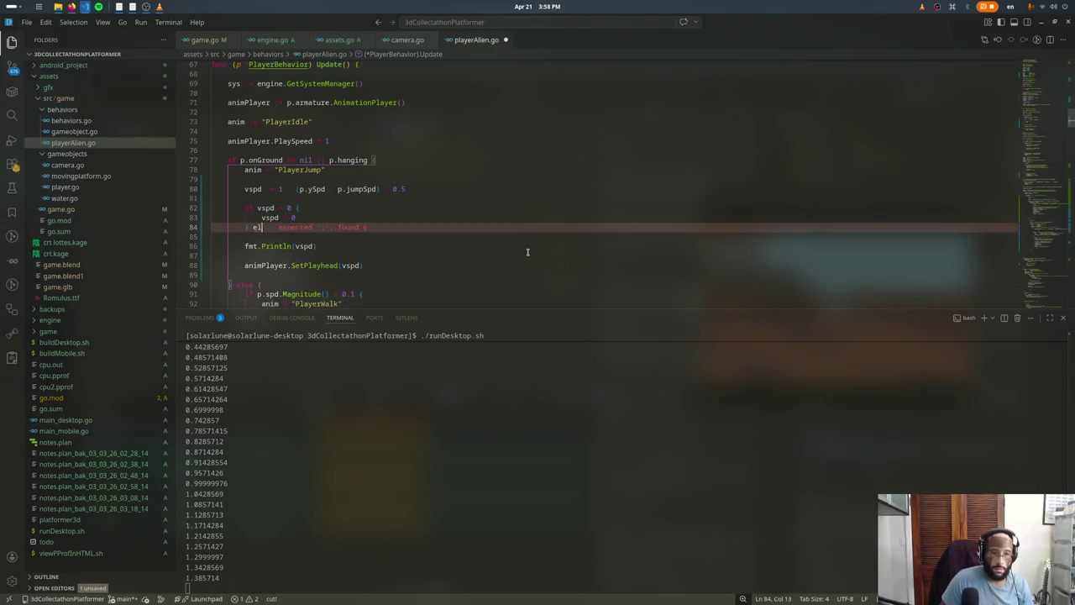
text(spd > 1 {)
key(Return)
text(v)
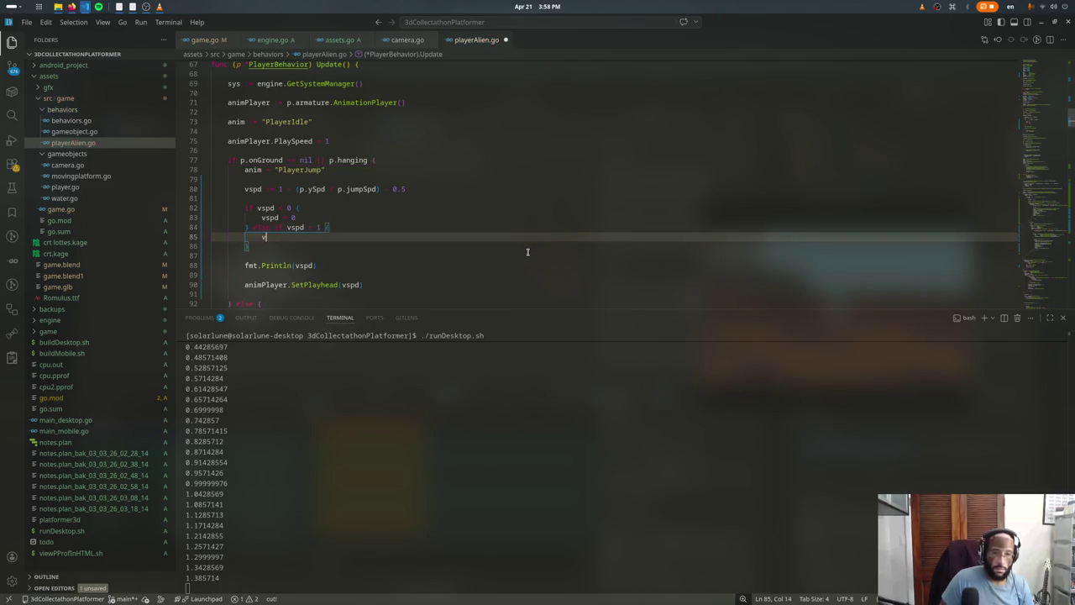
key(Down)
key(Down)
key(Down)
key(ctrl+shift+k)
key(ctrl+shift+k)
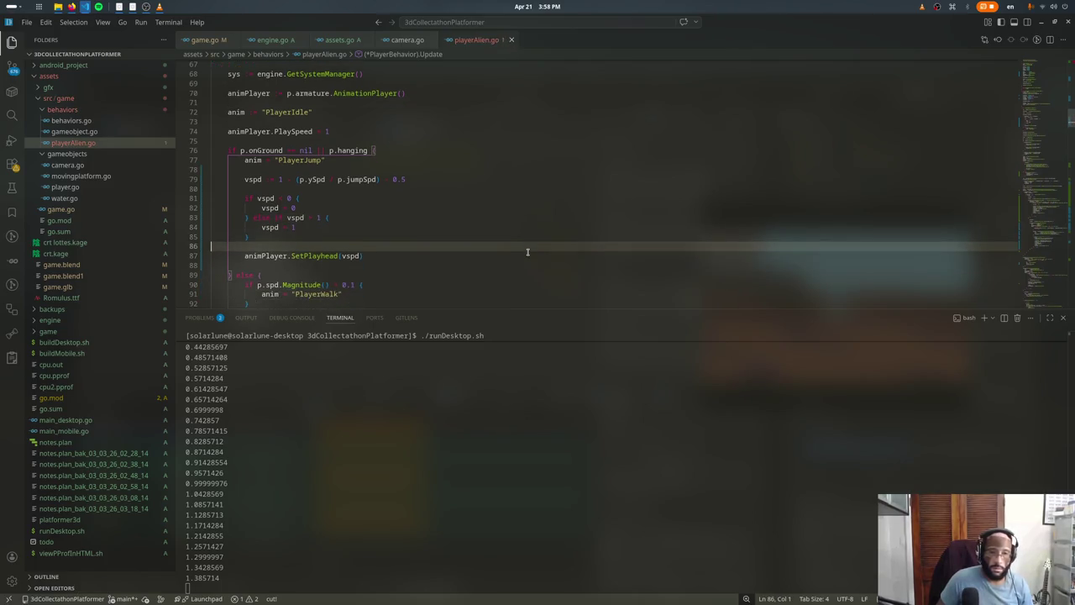
key(ctrl+s)
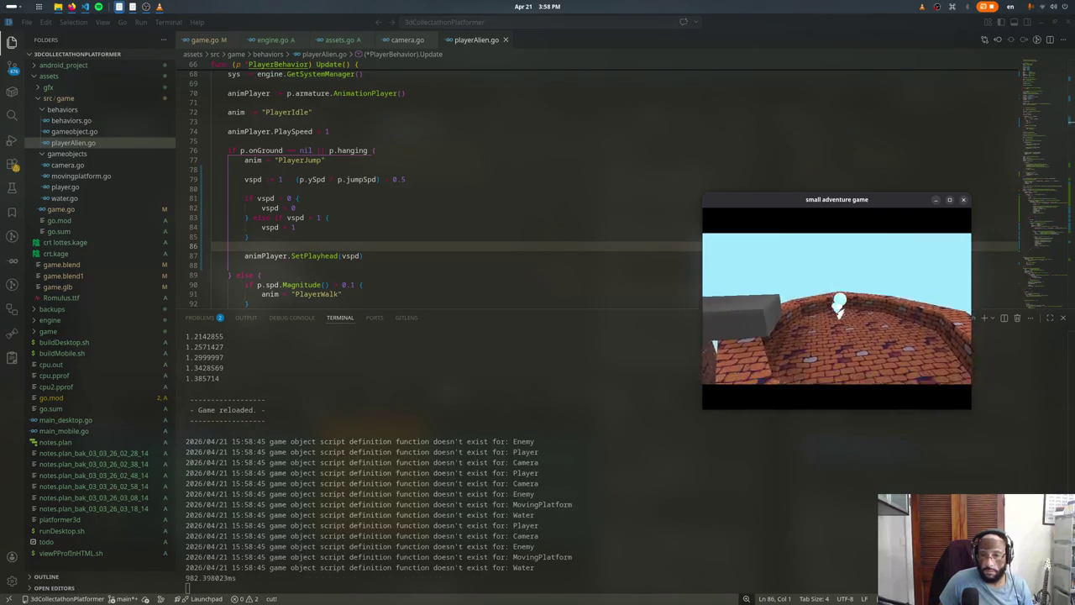
Step: Give p.jumpSpd on line 79 a multiplier of 4, save and test-jump
key(Escape)
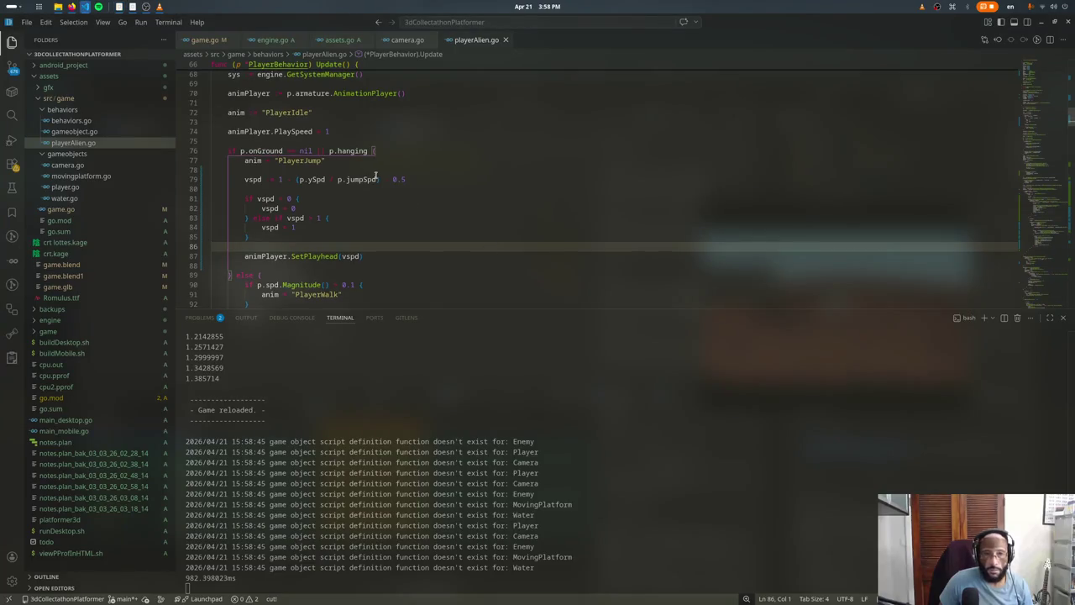
click(377, 179)
text(2)
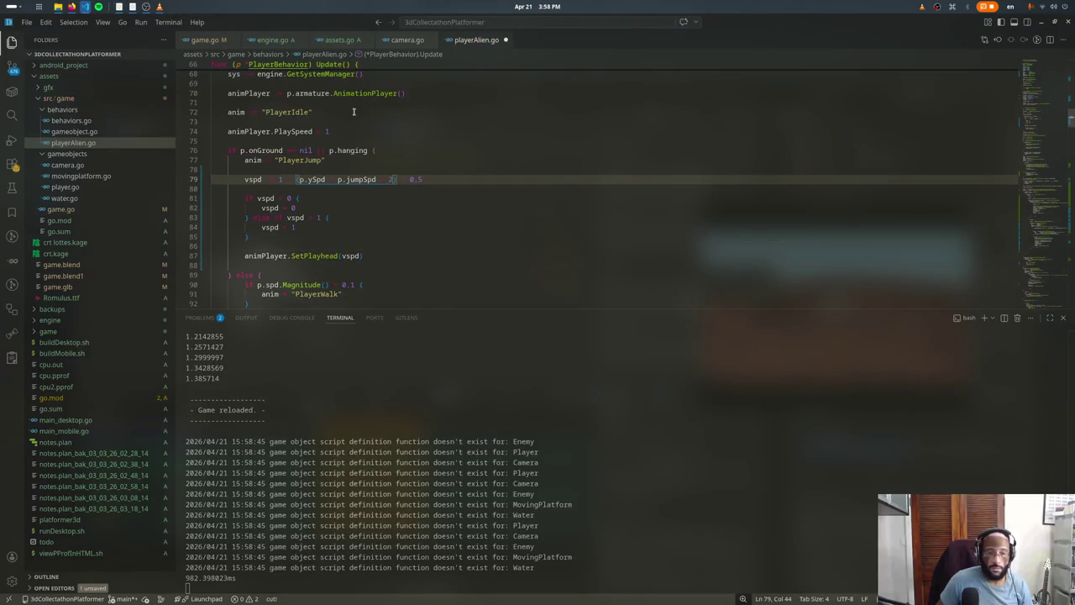
key(BackSpace)
key(BackSpace)
key(BackSpace)
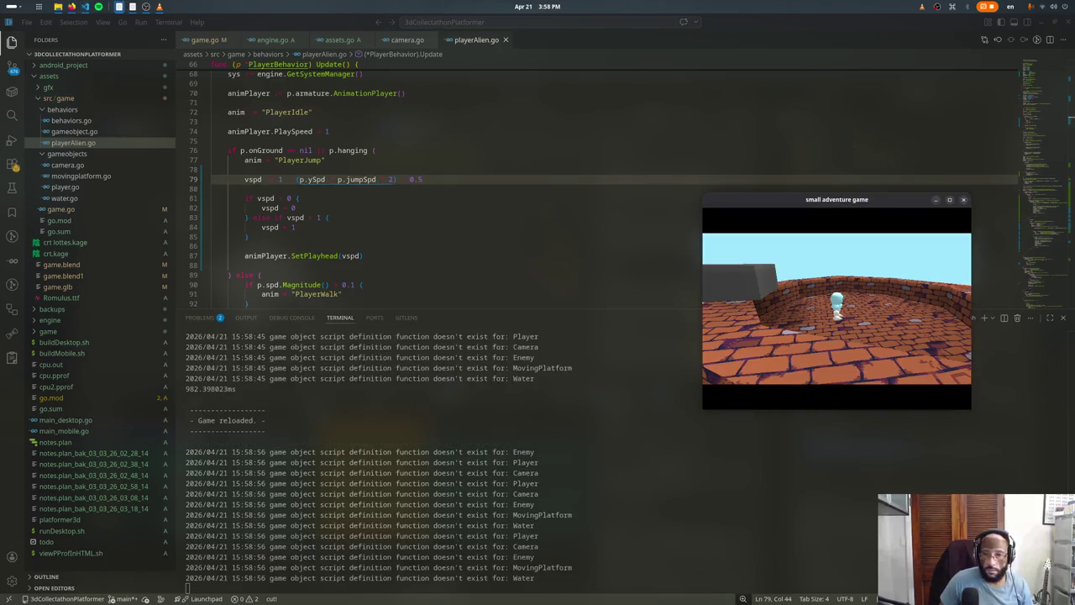
key(space)
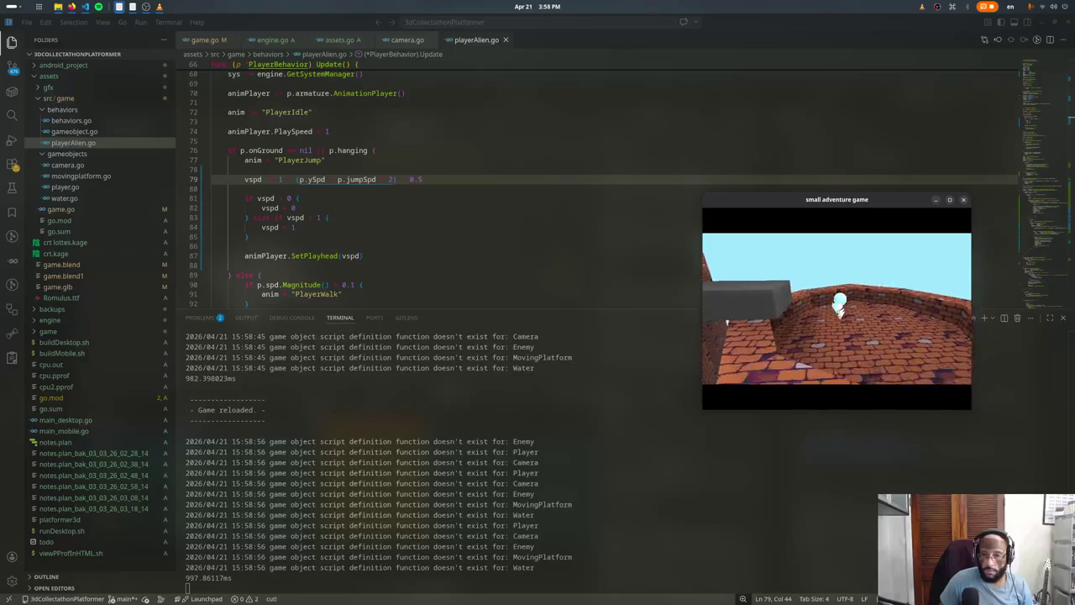
key(Escape)
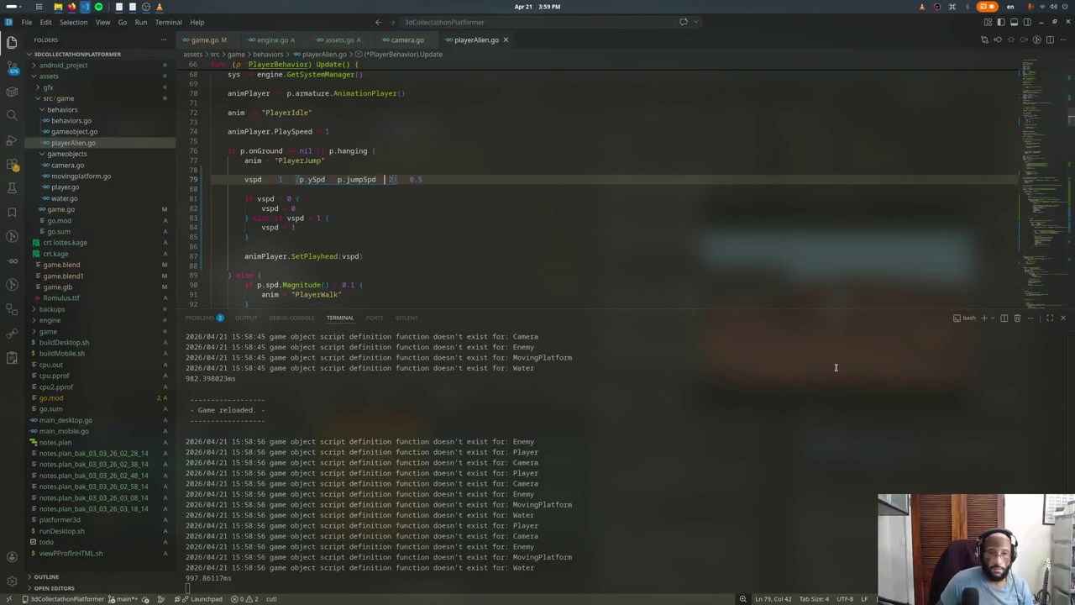
text(4)
key(ctrl+s)
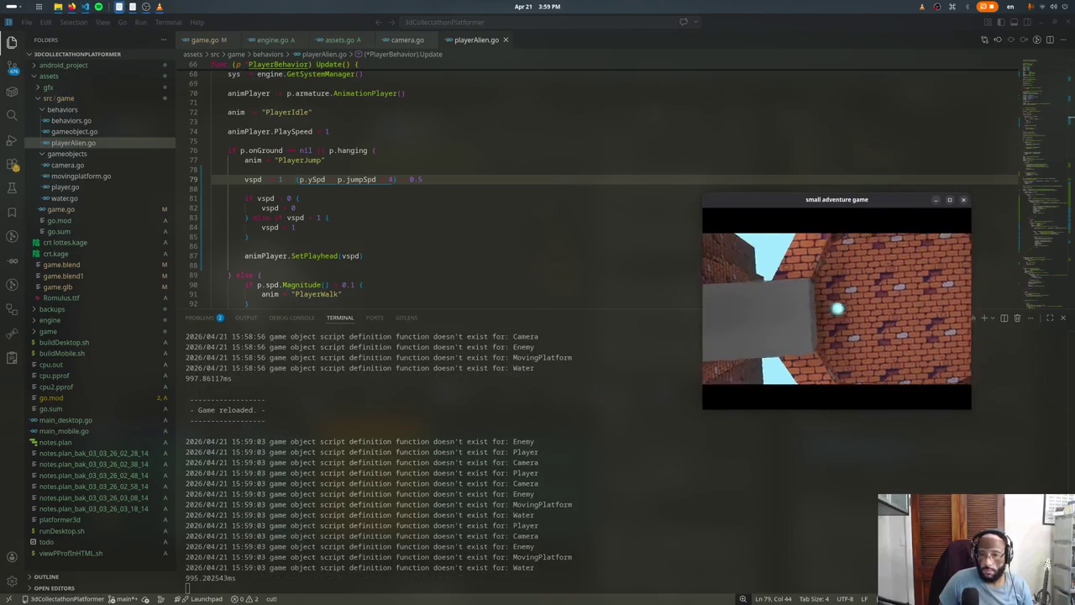
key(space)
Step: Run the character along the walkway, then change the multiplier to 2
key(Up)
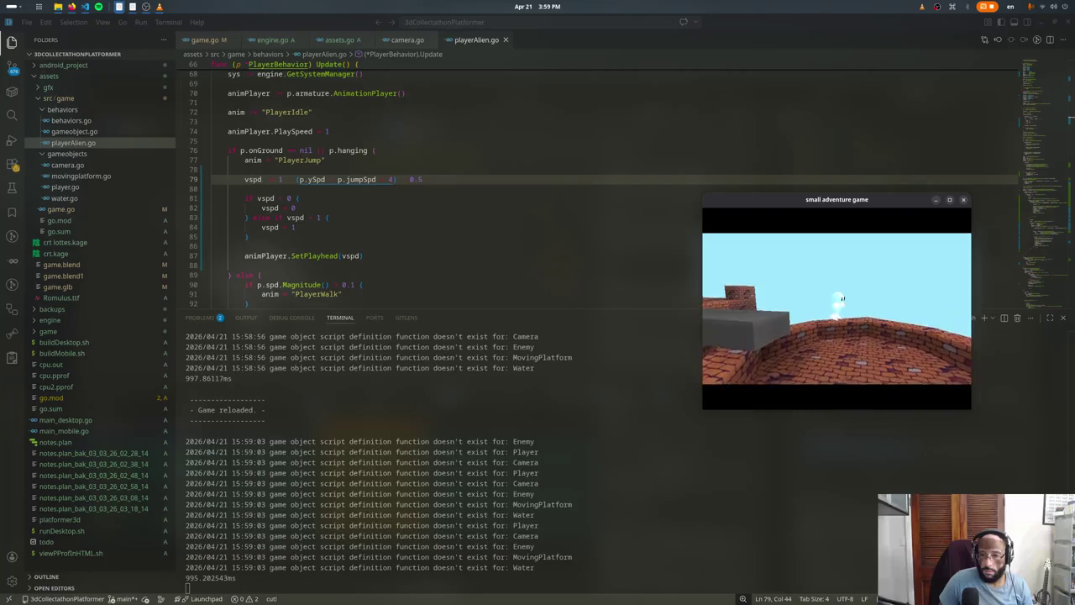
key(Up)
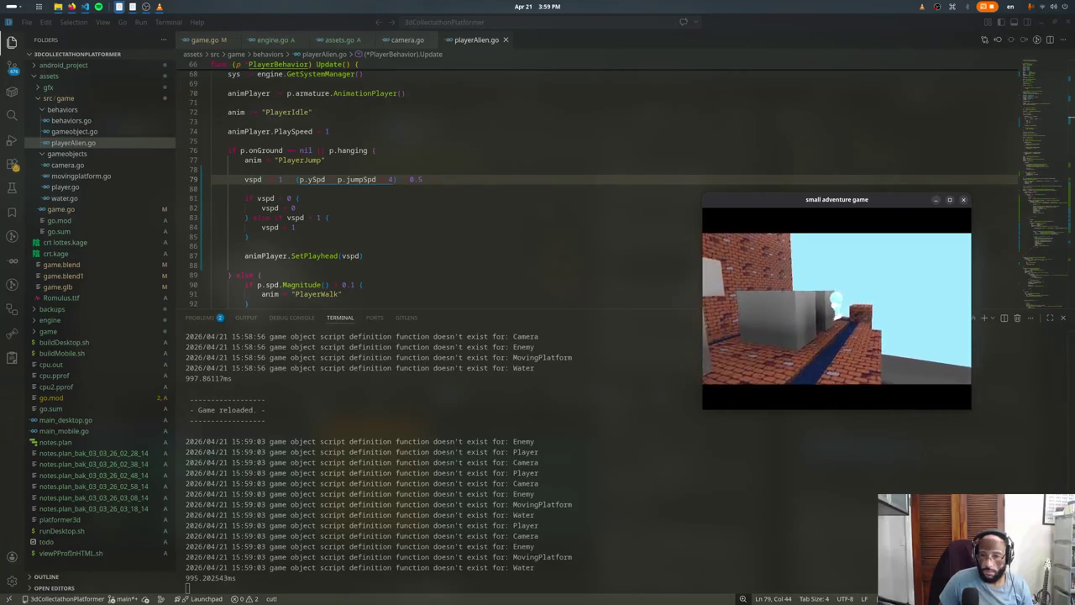
key(alt+Tab)
key(BackSpace)
text(2)
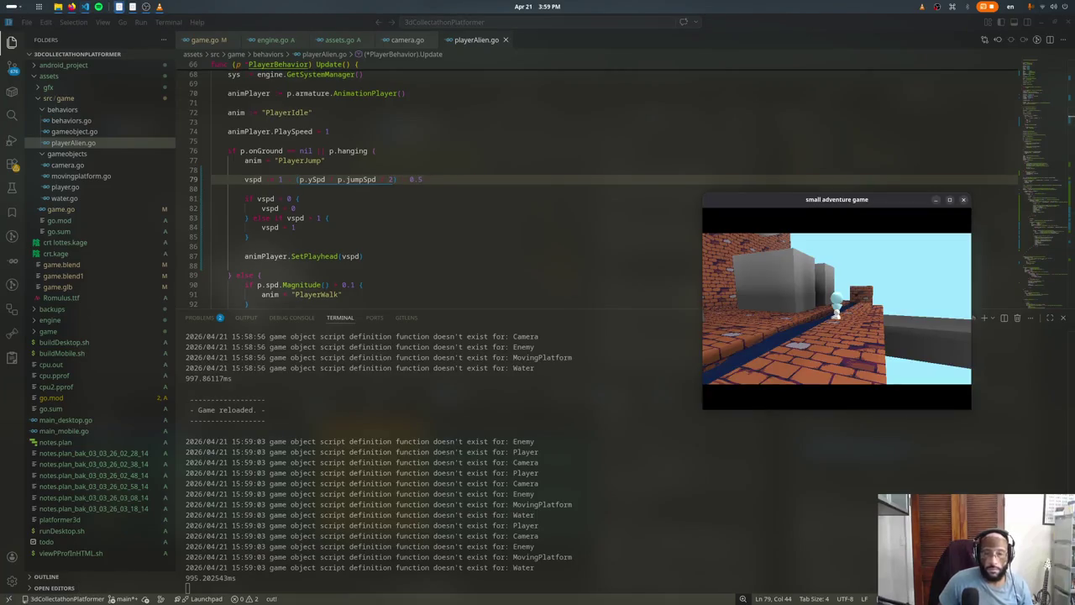
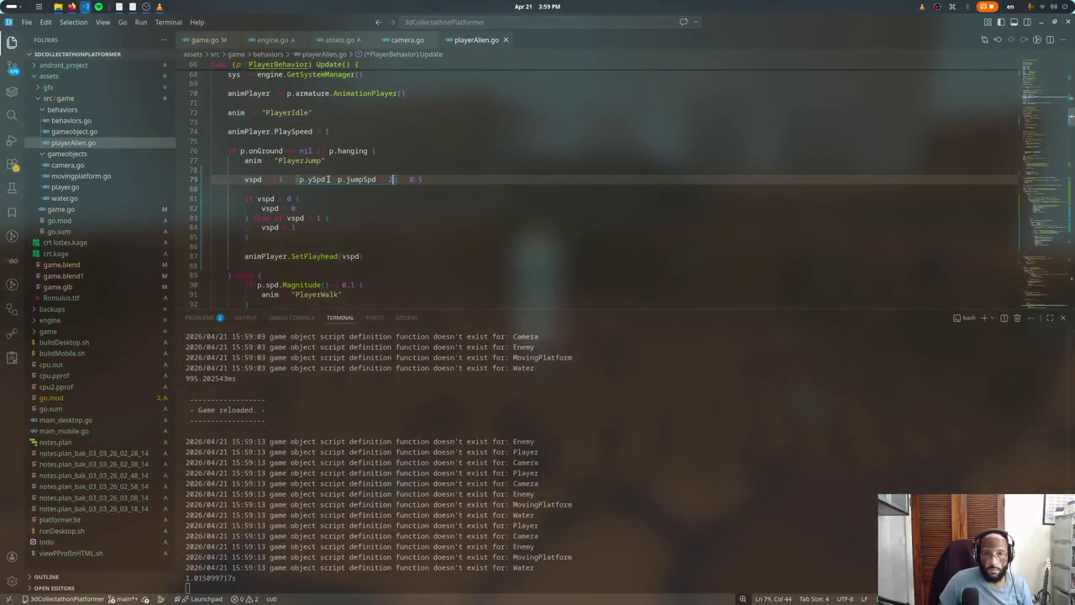
Step: Remove the ' * 2' multiplier after p.jumpSpd on line 79 of playerAlien.go
click(378, 179)
key(Delete)
key(Delete)
key(Delete)
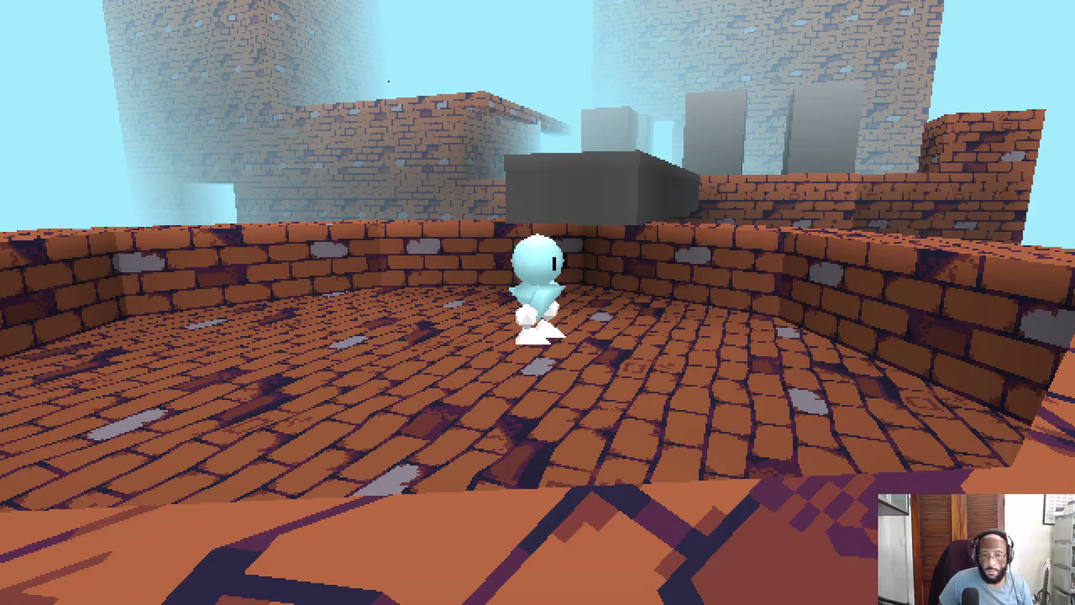
Step: Jump the alien onto the grey ledge, run across the brick floor and ramp, then hop onto the brick pillar
key(space)
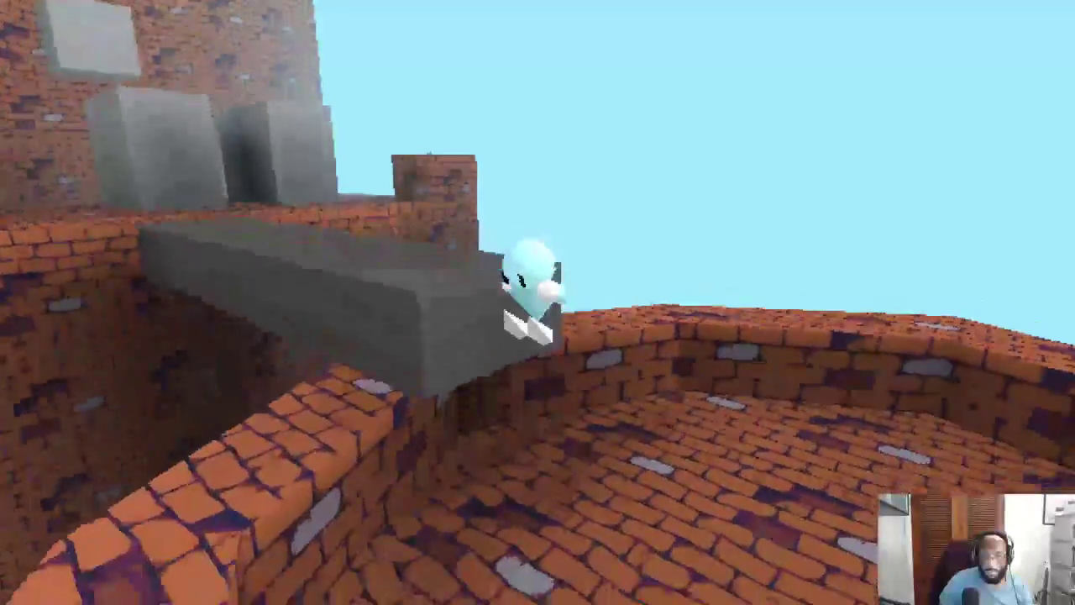
key(Right)
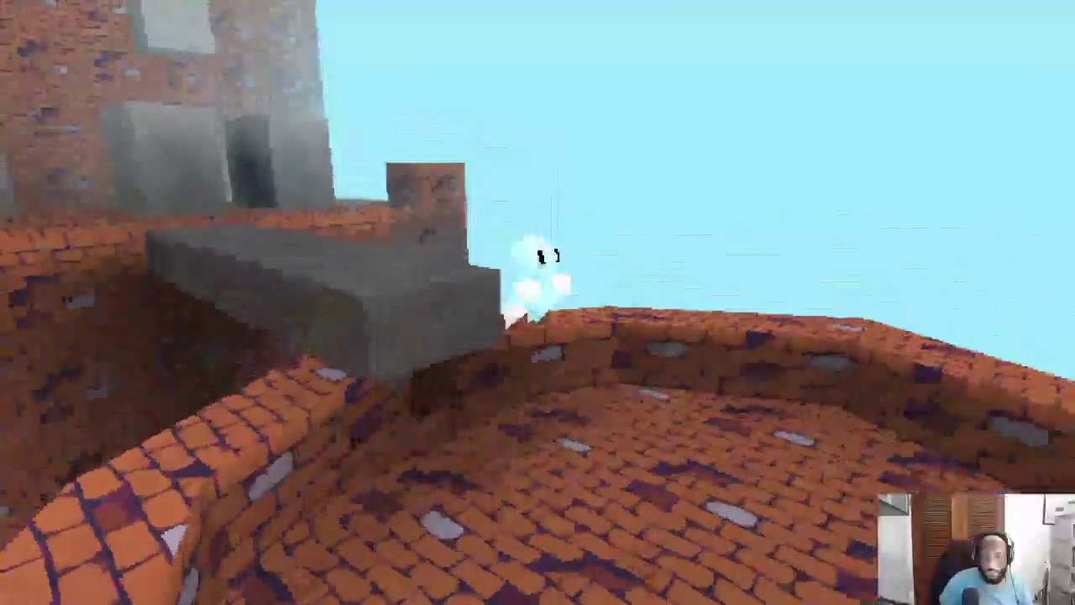
key(Down)
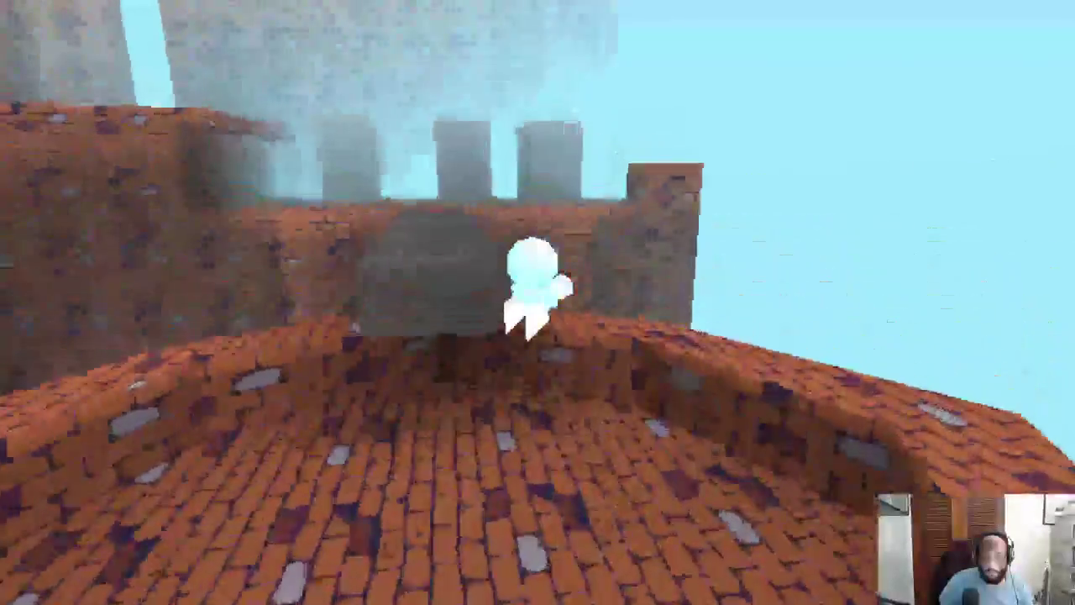
key(Up)
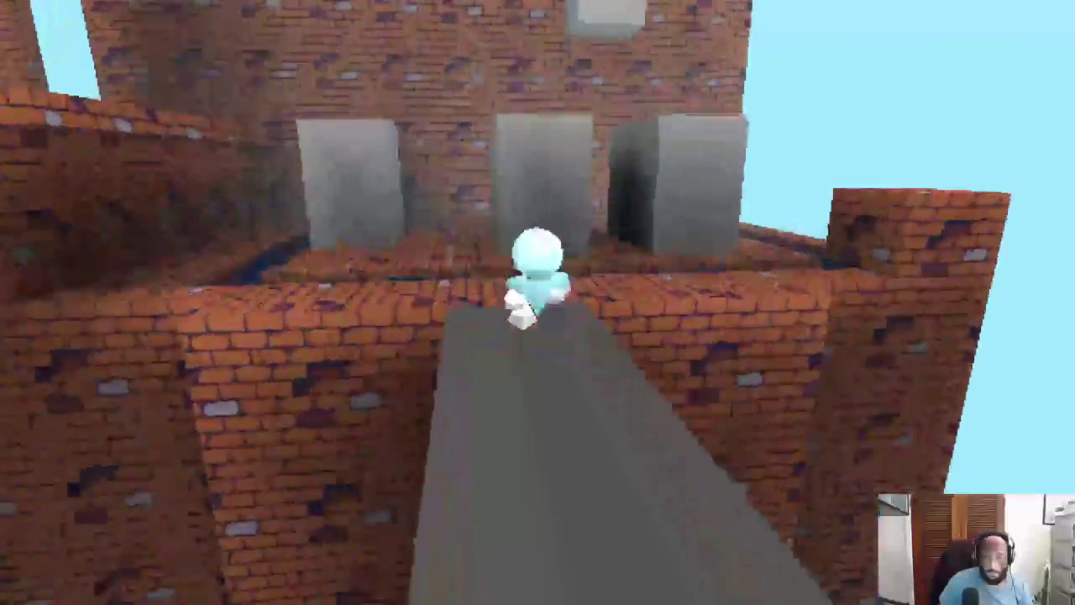
key(Right)
key(space)
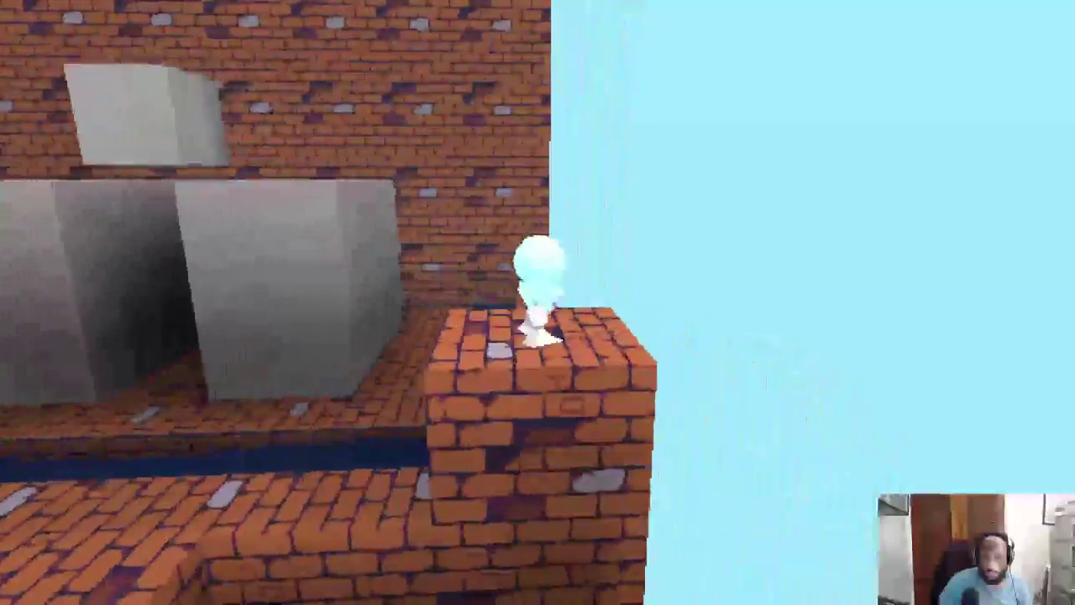
key(space)
key(space)
key(space)
Step: Climb onto the grey platform and the brick wall top, drop down, then bring up the window overview
key(Up)
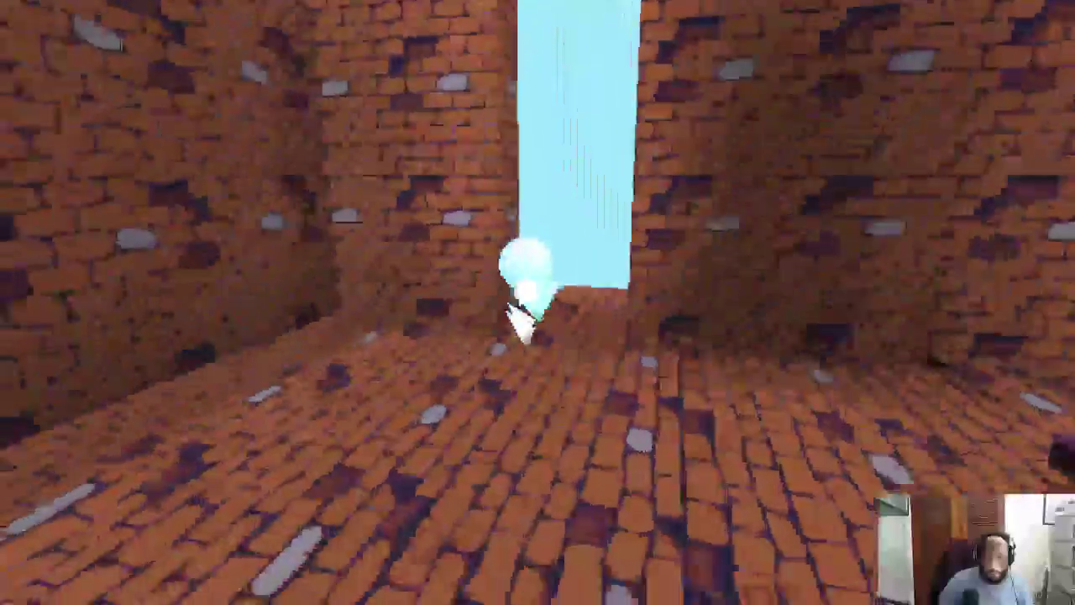
key(space)
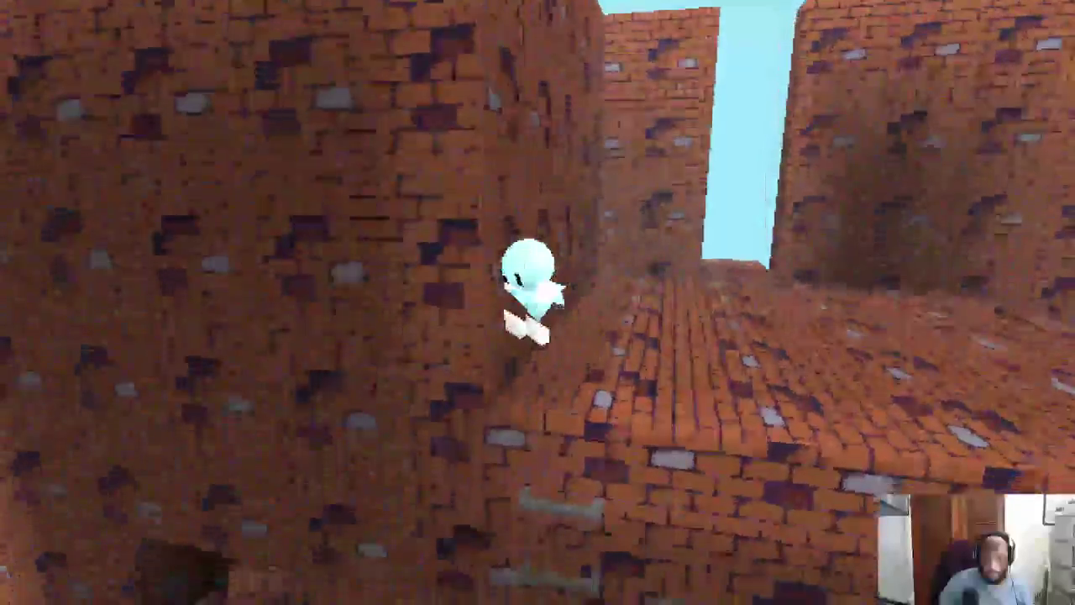
key(space)
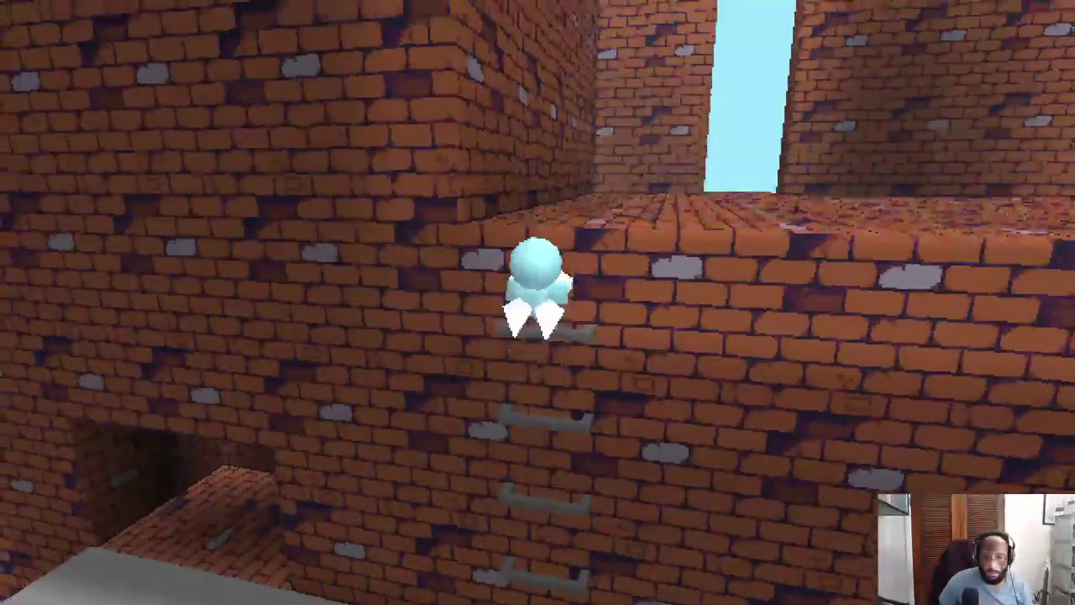
key(Up)
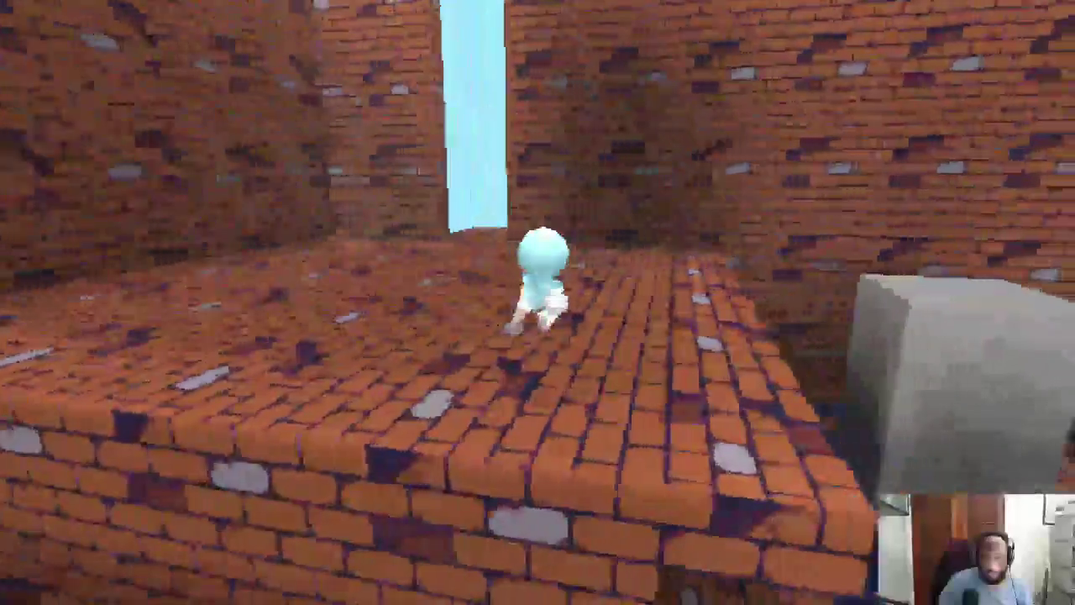
key(space)
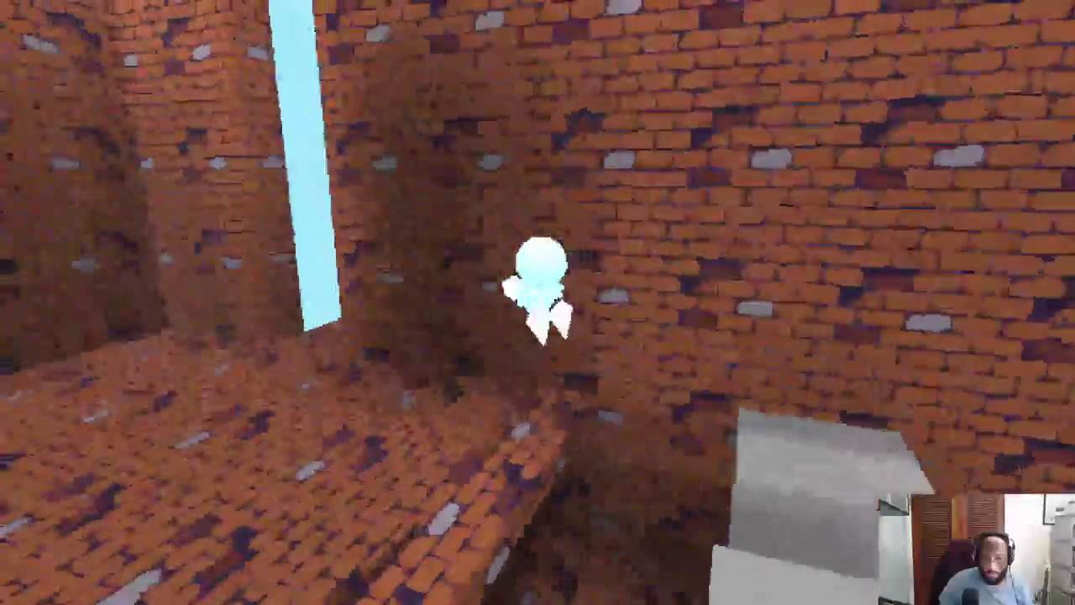
key(super)
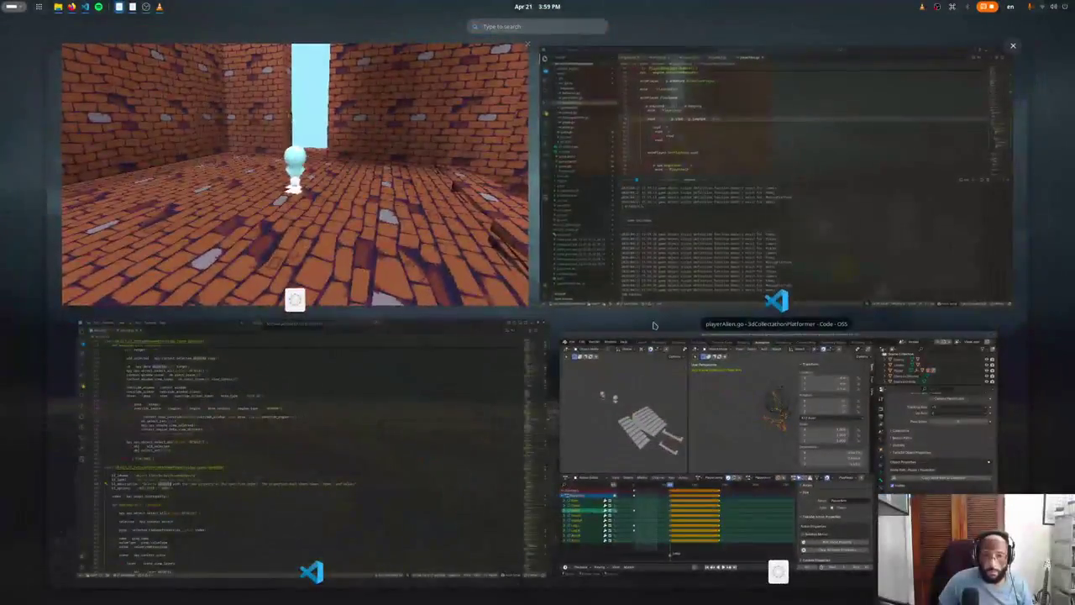
Step: Put the armature in Pose Mode in Blender and view it from the right side
click(591, 350)
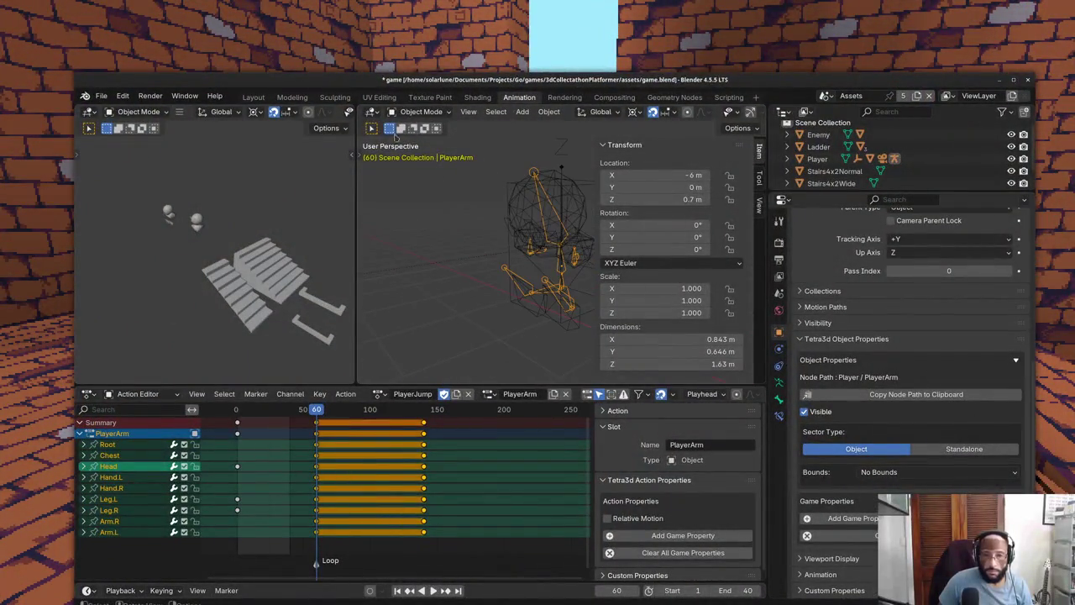
click(418, 152)
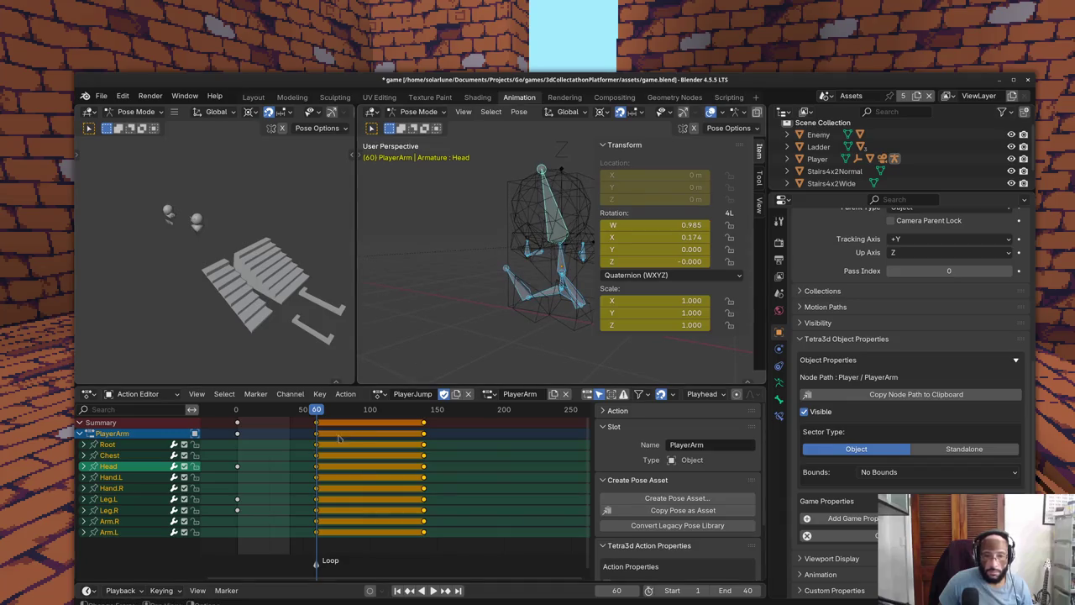
key(space)
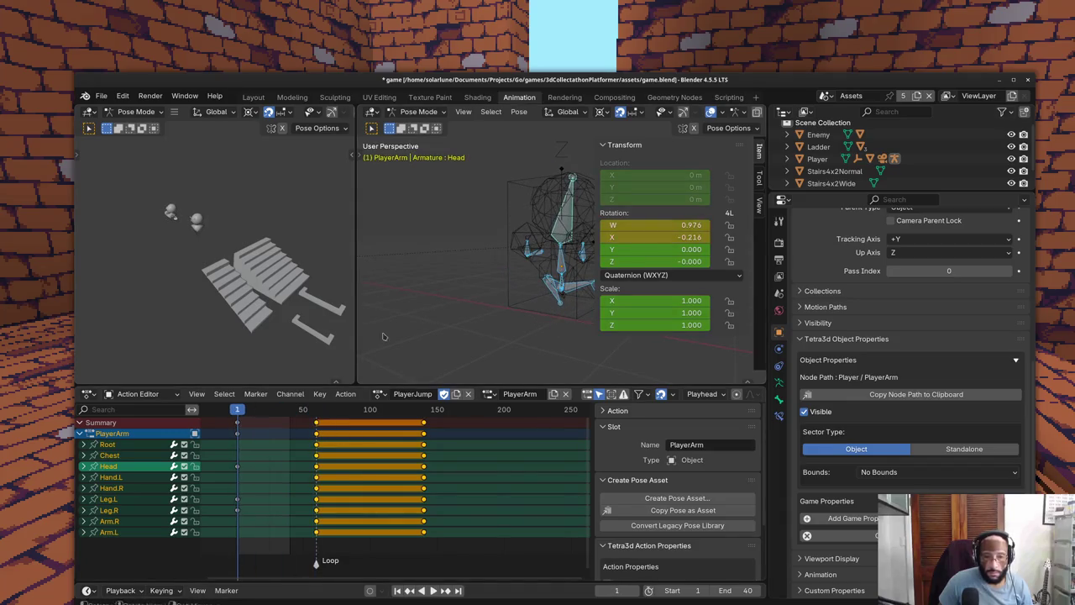
middle_drag(403, 286, 477, 267)
key(KP_3)
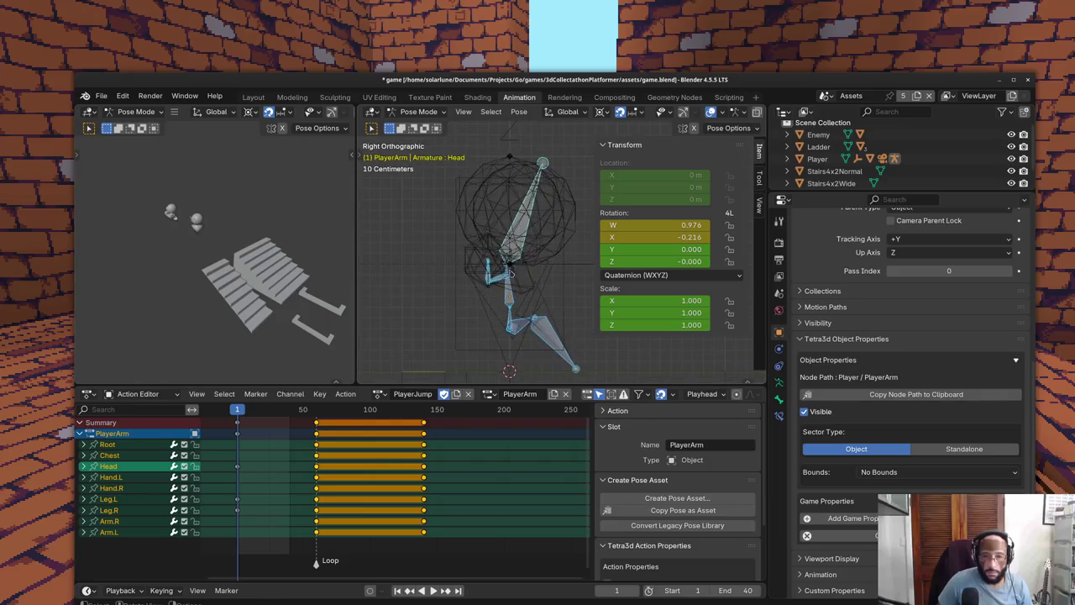
Step: Select the Arm.L and Arm.R bones and switch to a different rotation pivot point
click(496, 278)
shift+click(497, 280)
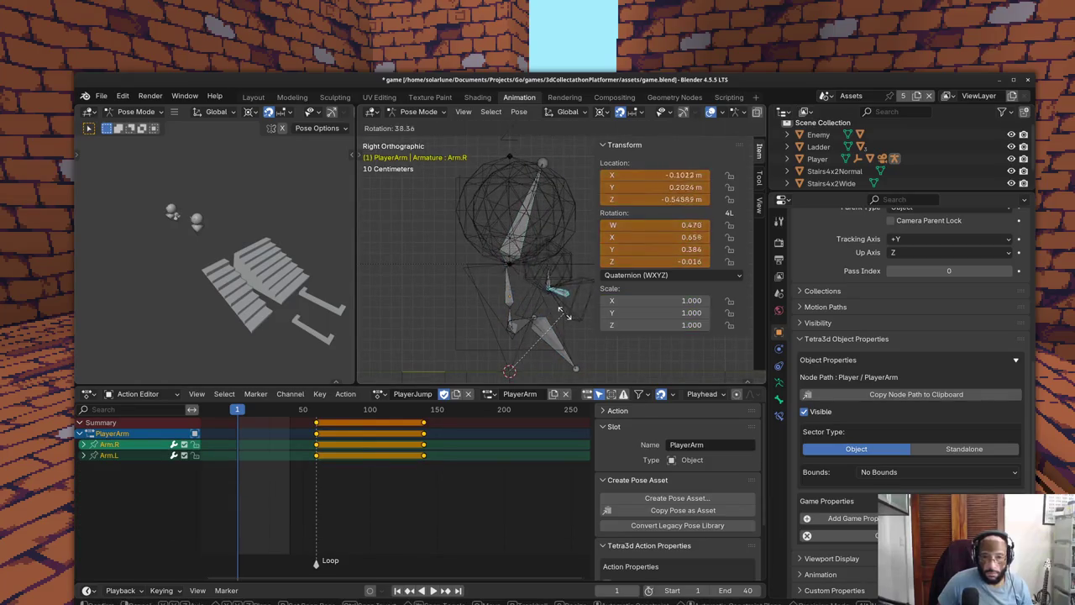
key(r)
key(Escape)
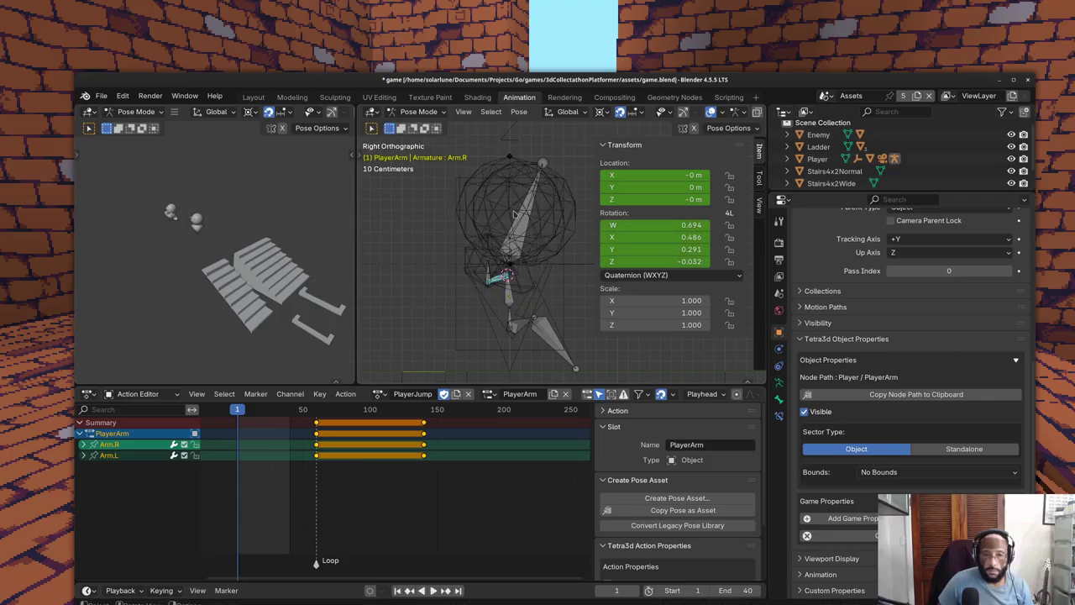
click(600, 112)
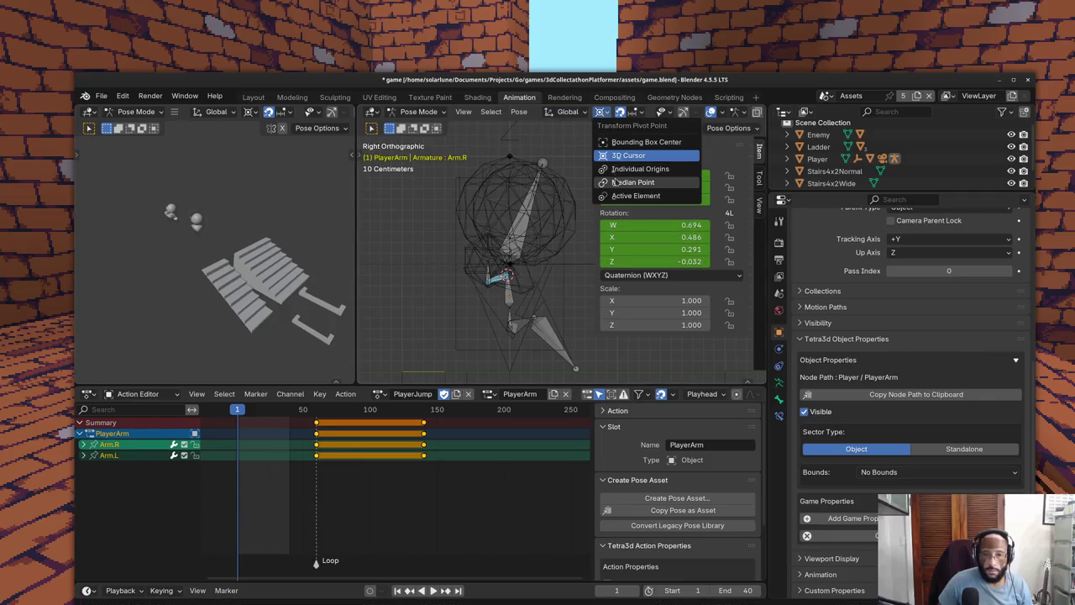
click(638, 173)
key(r)
key(Escape)
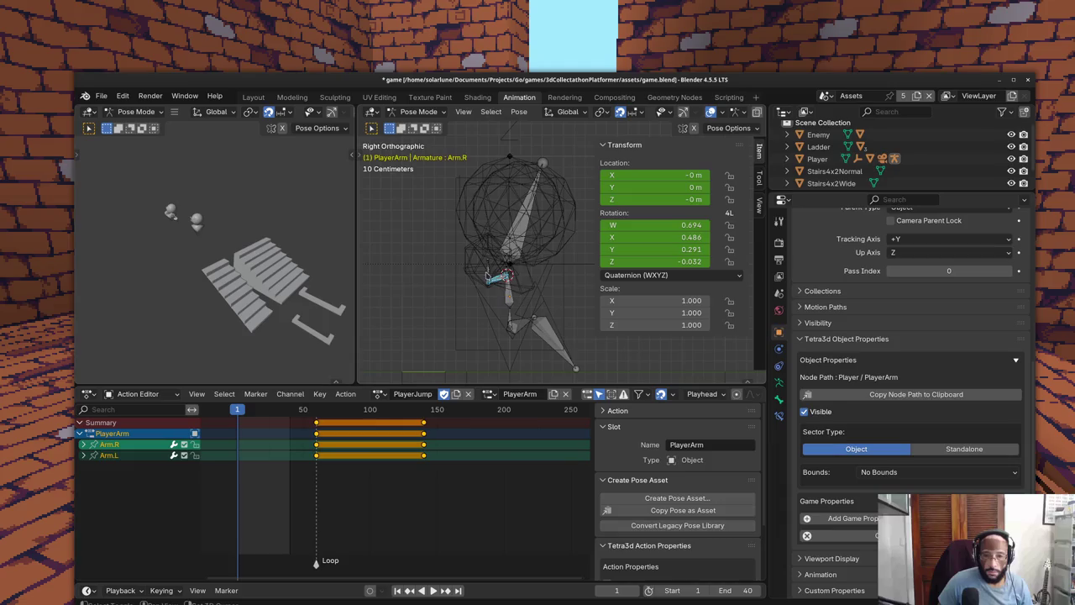
Step: Rotate the arm and hand bones -135° and keyframe the pose at frame 1
key(shift+bracketright)
key(r)
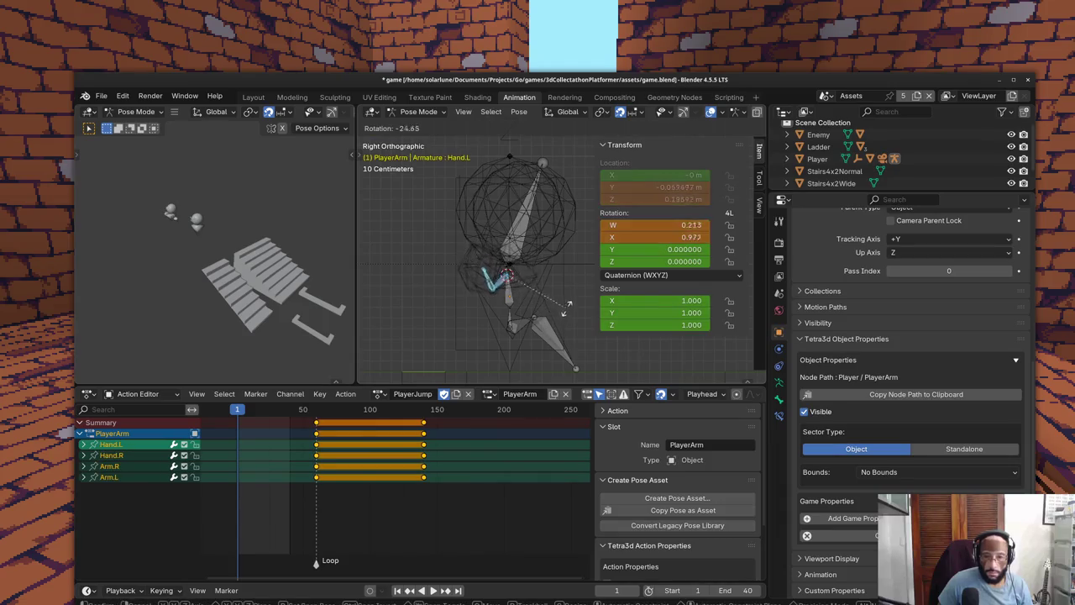
click(518, 189)
key(i)
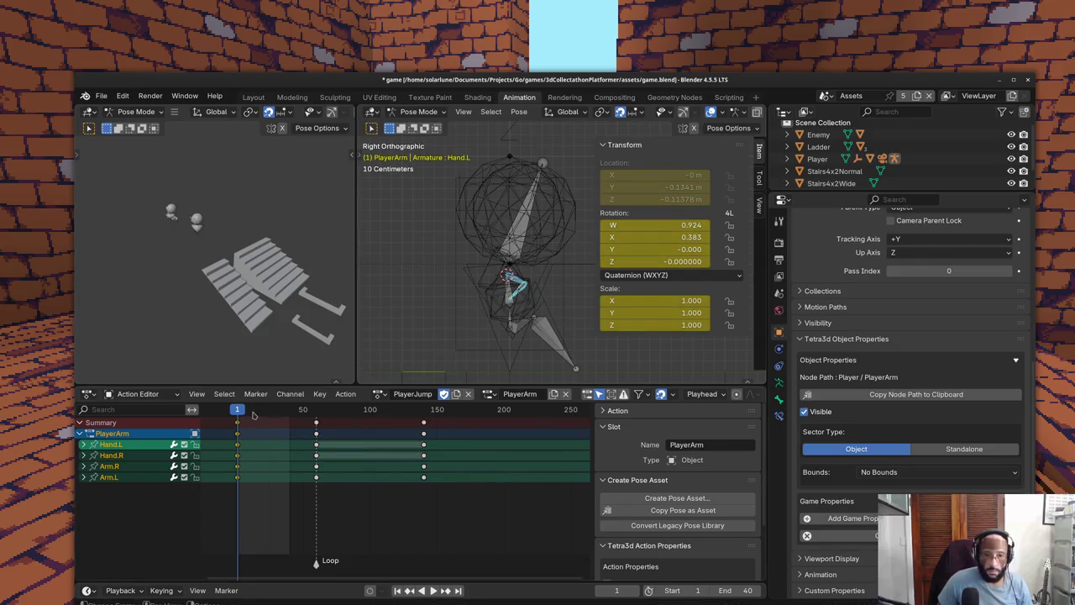
Step: Save game.blend and play back the new jump pose before returning to the game
drag(255, 415, 346, 412)
key(ctrl+s)
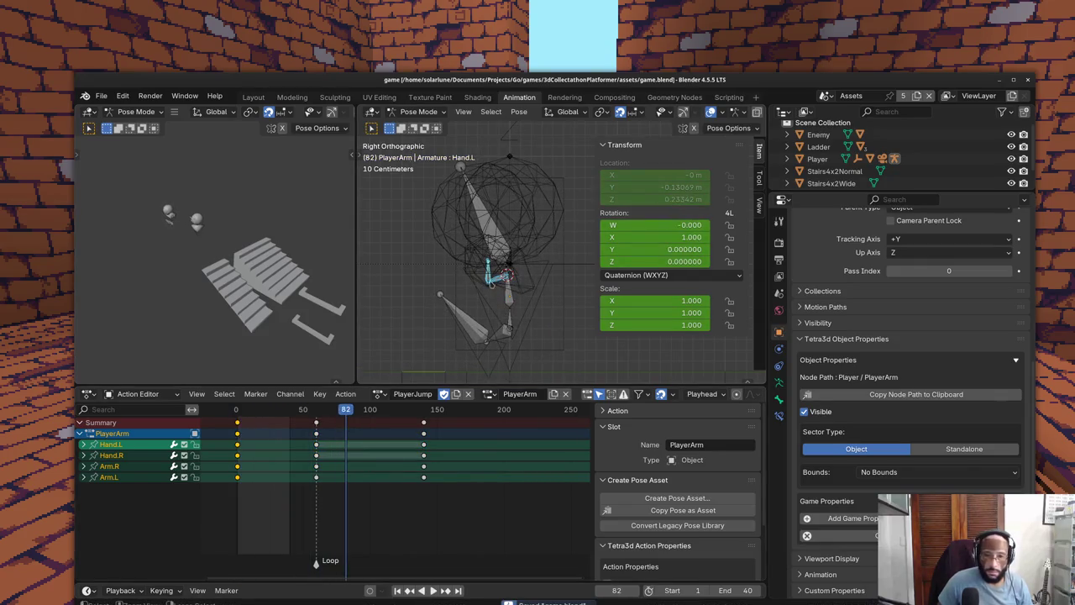
key(space)
key(alt+Tab)
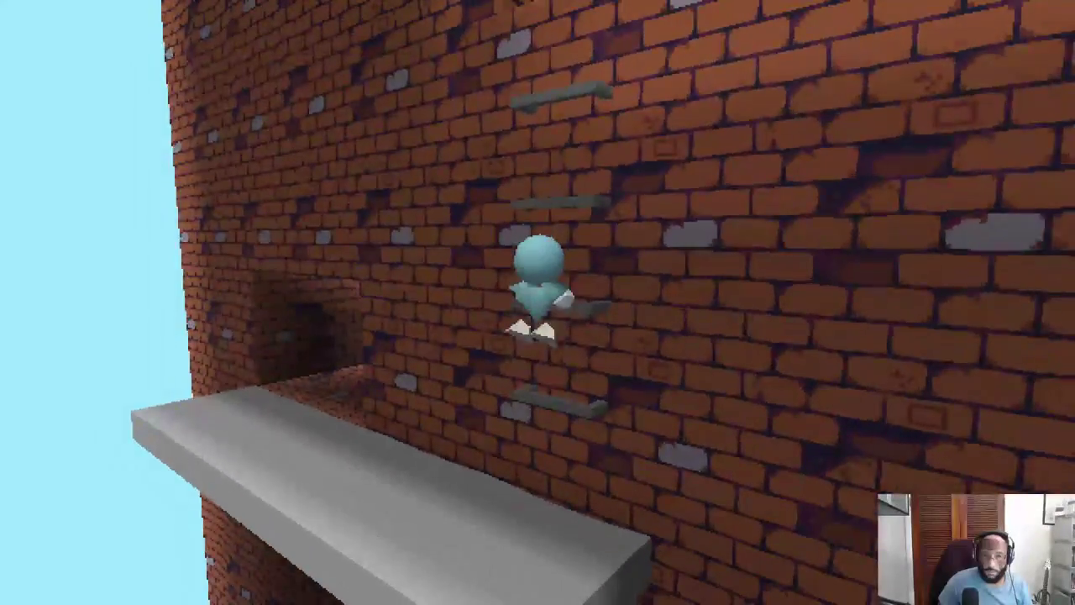
Step: Return to Blender after play-testing the updated jump beside the wall ladder
key(alt+Tab)
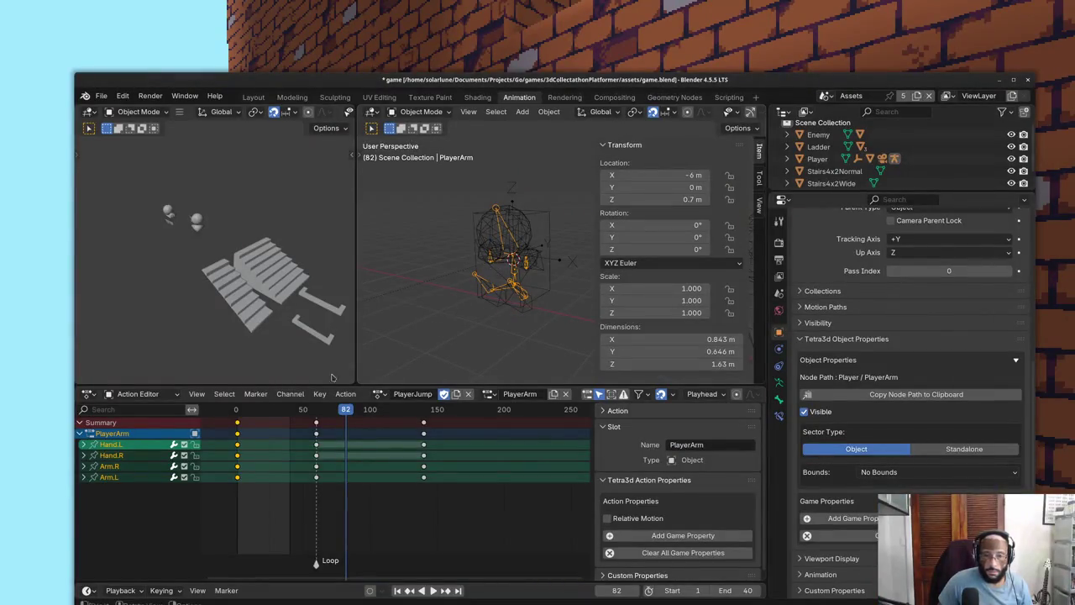
Step: Duplicate the PlayerJump action as a new action named PlayerHang
key(space)
click(248, 409)
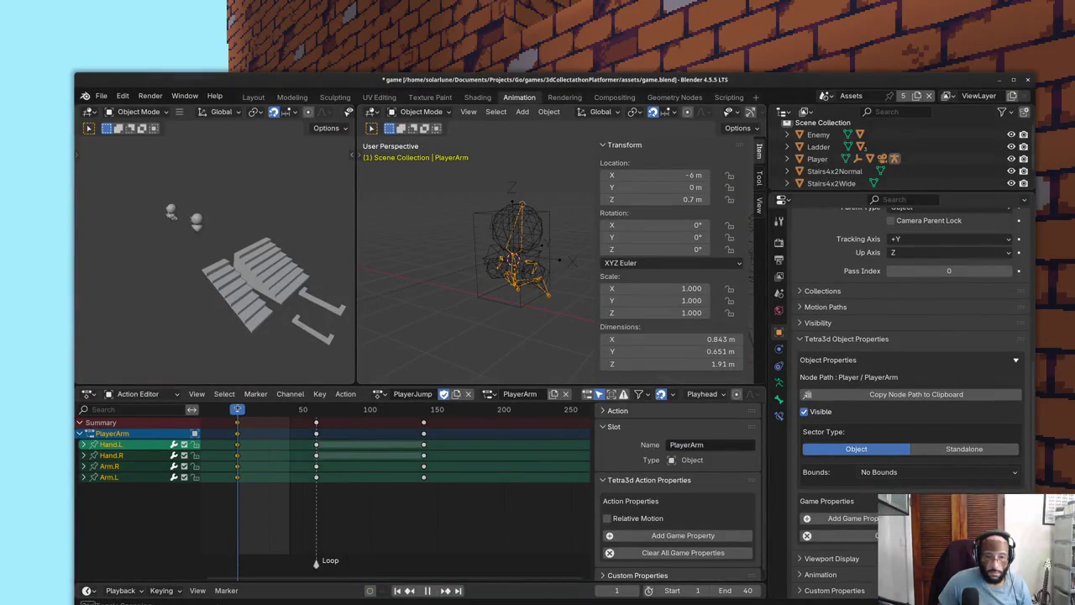
click(381, 394)
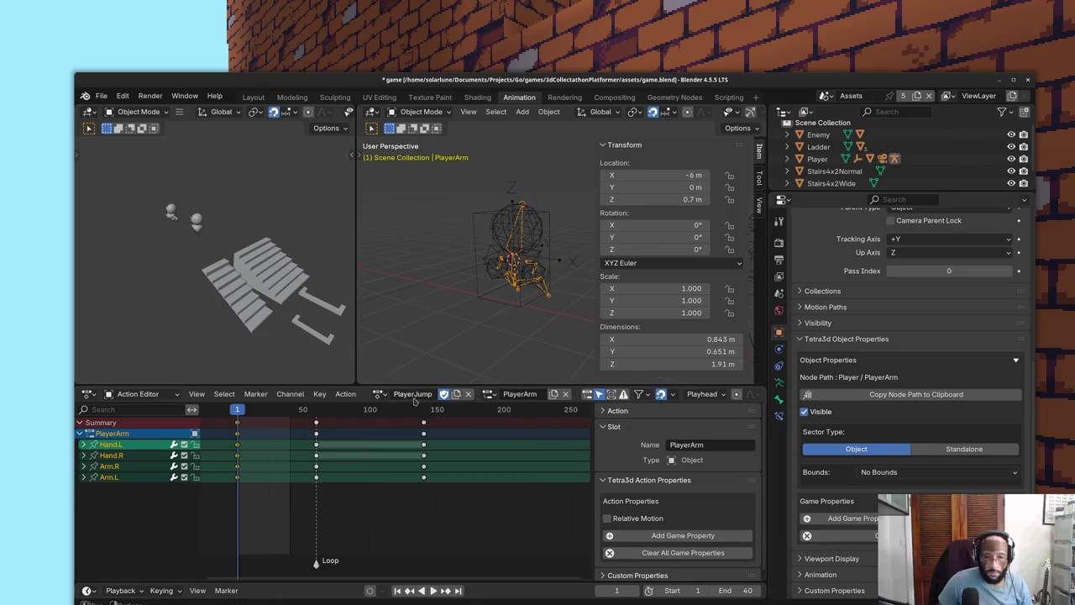
click(456, 395)
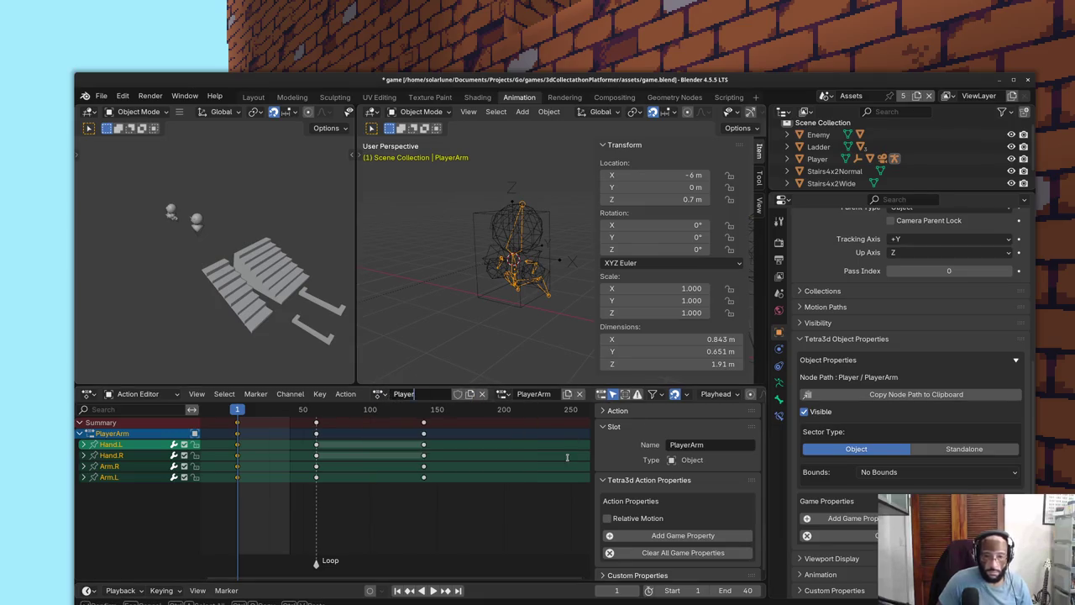
key(Return)
Step: Put the rig in Pose Mode, maximize Blender, and view the rig from the right side
click(421, 112)
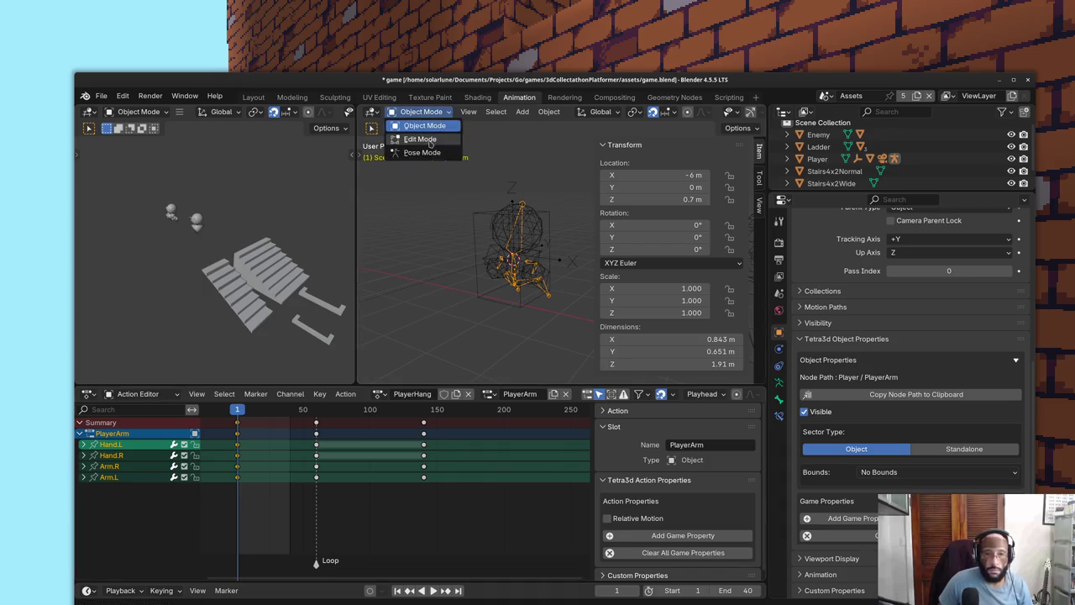
click(420, 149)
key(super+Up)
key(KP_3)
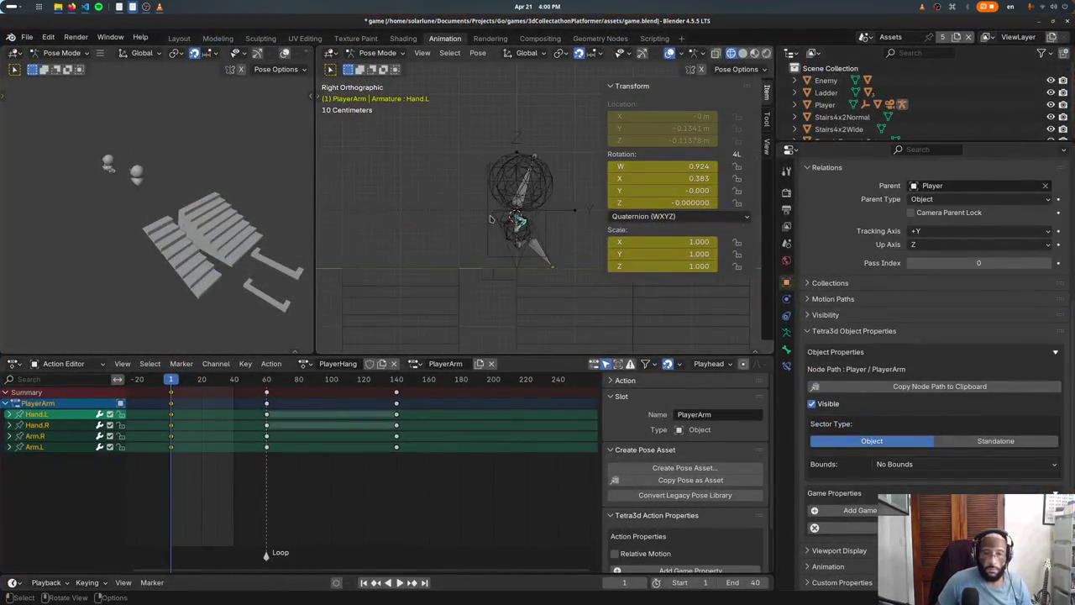
scroll(495, 235, up, 4)
Step: Rotate the Arm.R and hand bones 130°
click(489, 251)
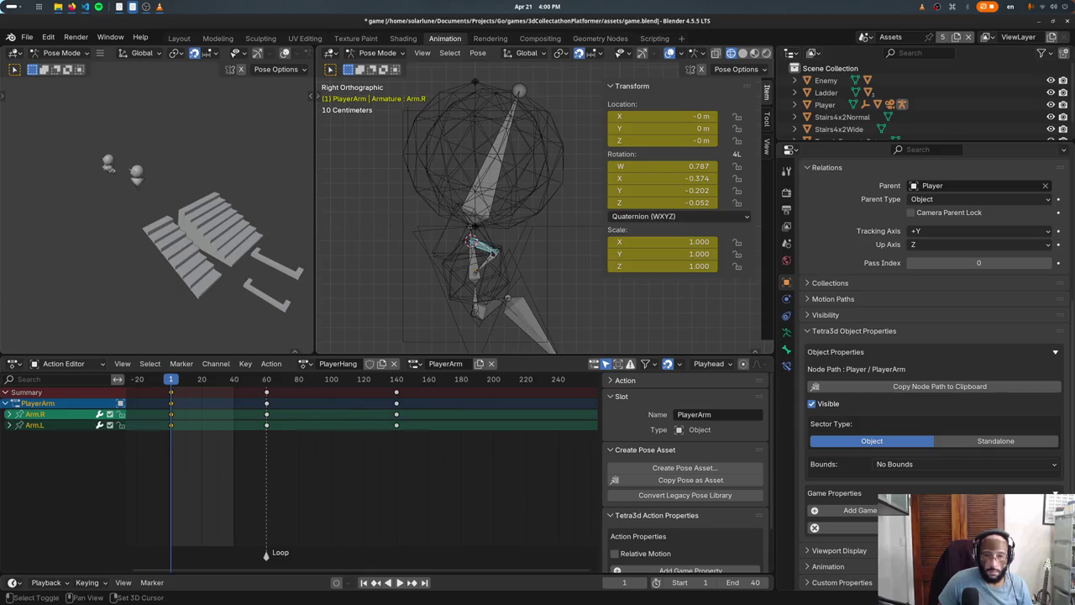
key(r)
key(Escape)
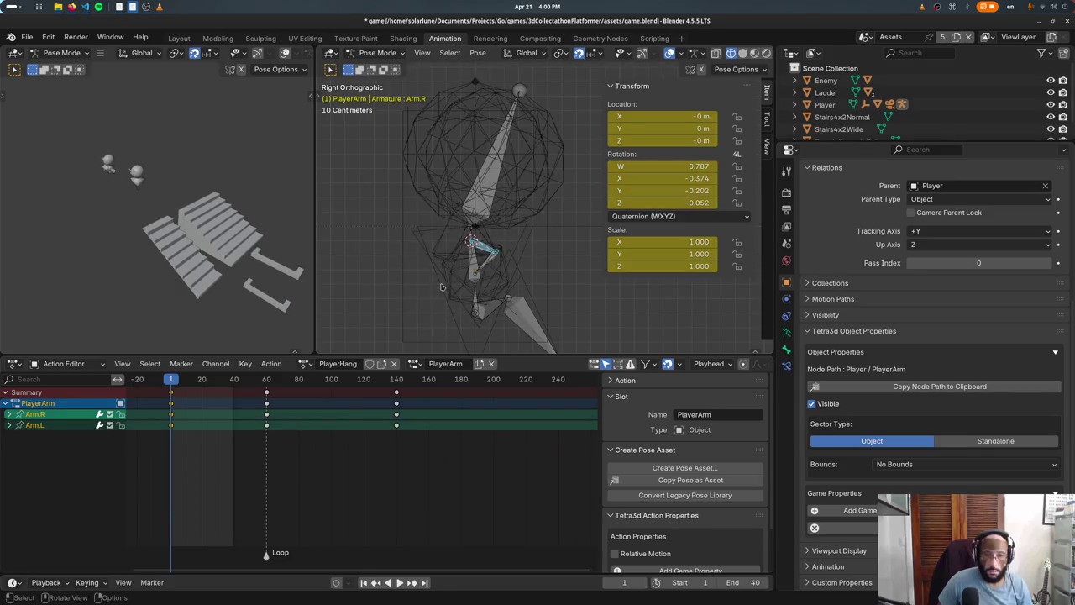
key(a)
key(r)
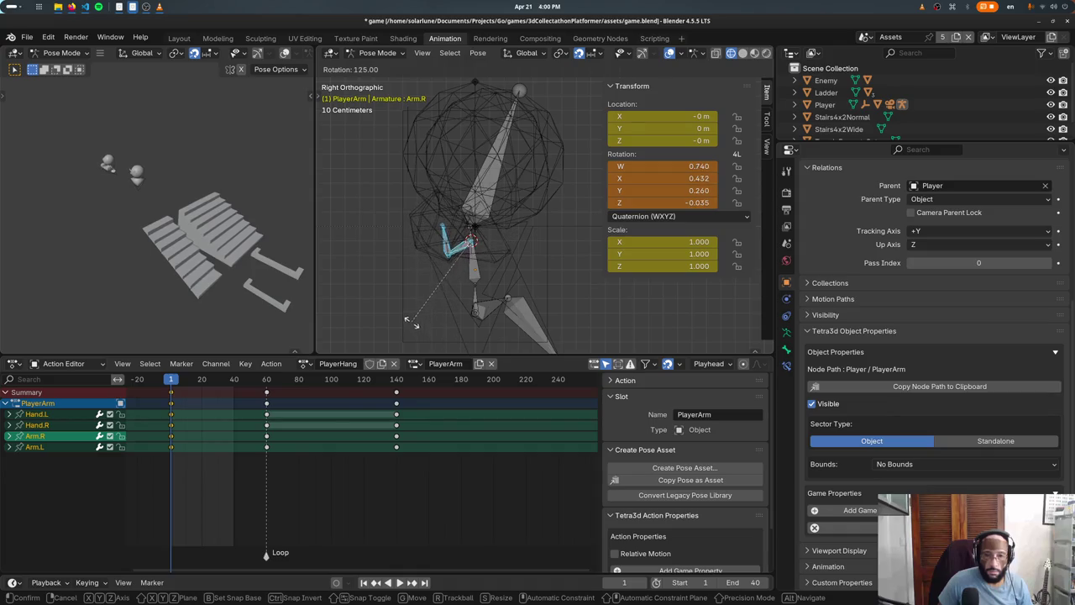
key(Return)
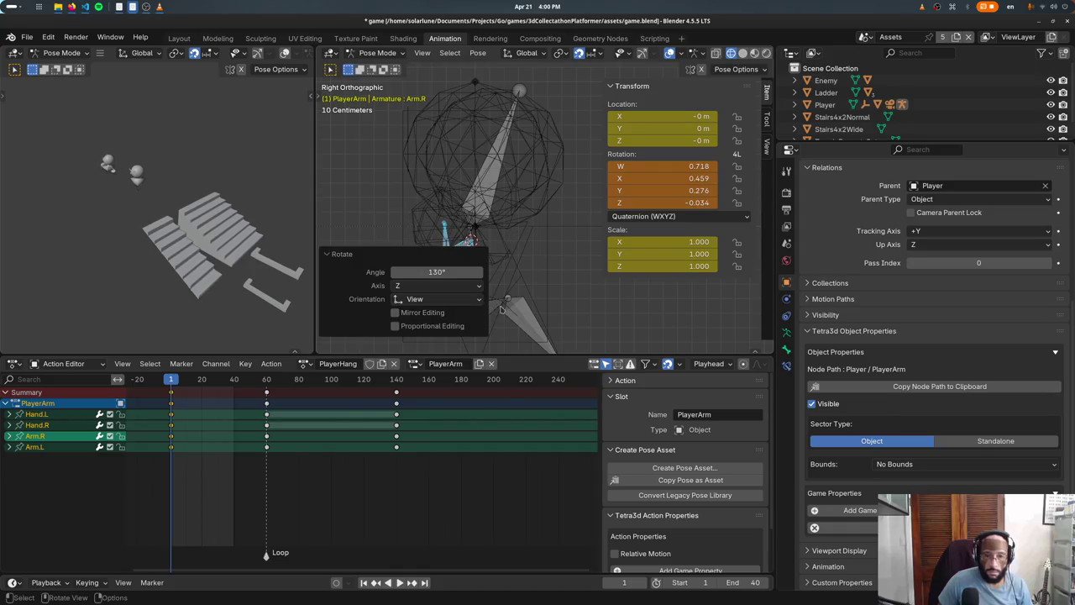
Step: Rotate the left leg bone 70°, then select all bones from the front view
shift+middle_drag(501, 310, 535, 271)
click(535, 270)
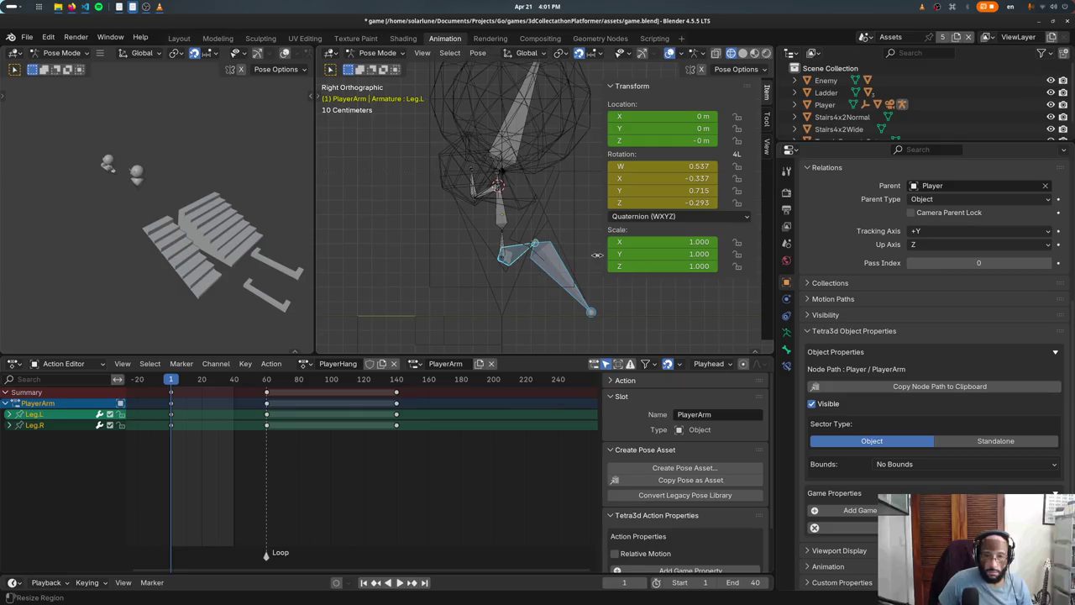
key(r)
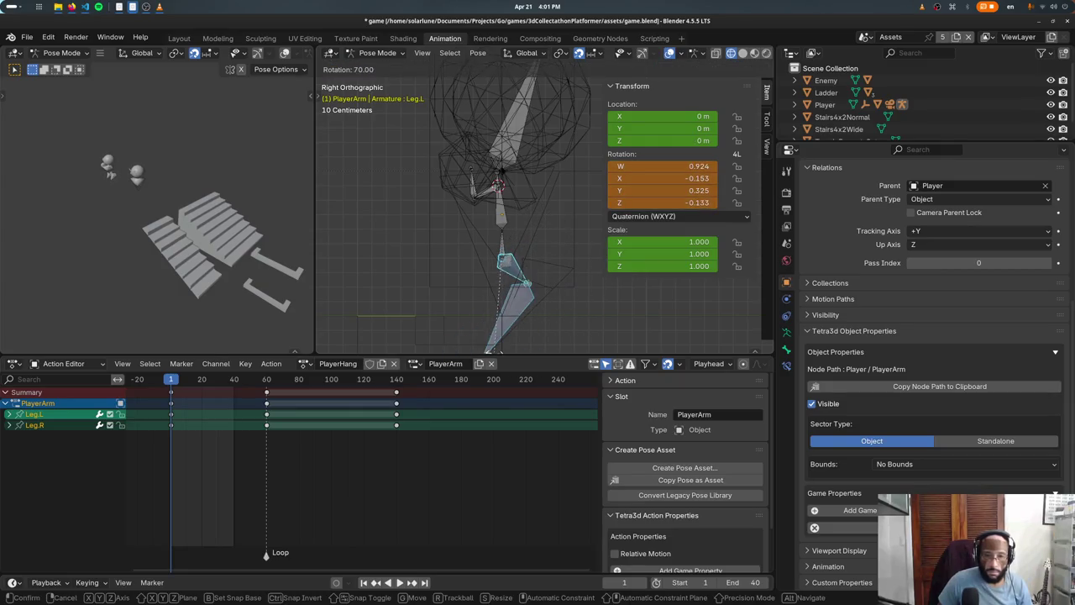
key(Return)
key(KP_1)
key(a)
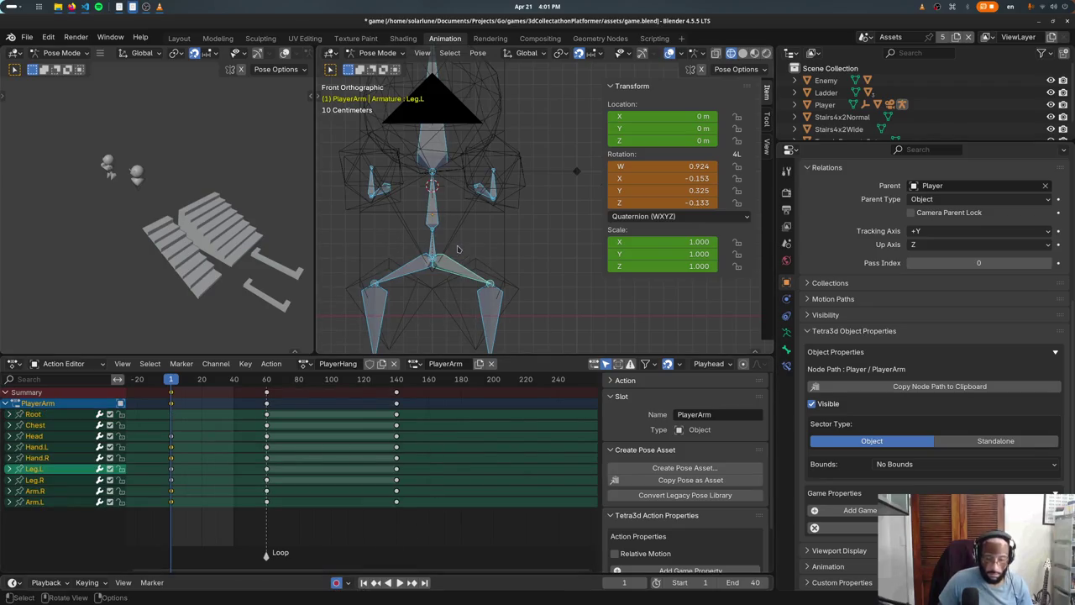
Step: Keyframe all bones at frame 1 and delete the keys at frames 60 and 140
key(i)
drag(257, 534, 407, 408)
key(x)
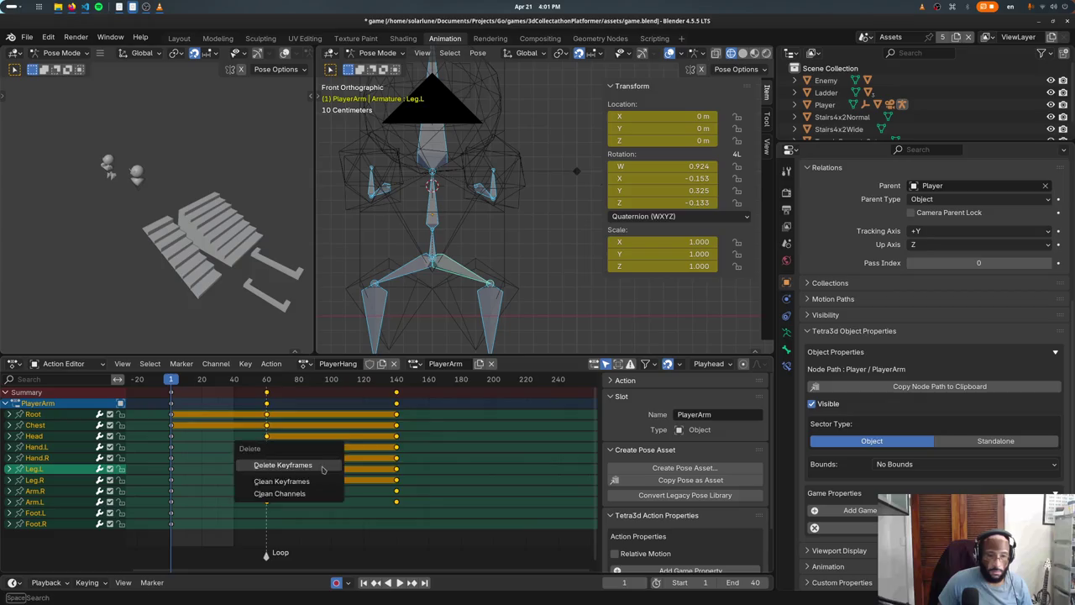
click(288, 463)
key(space)
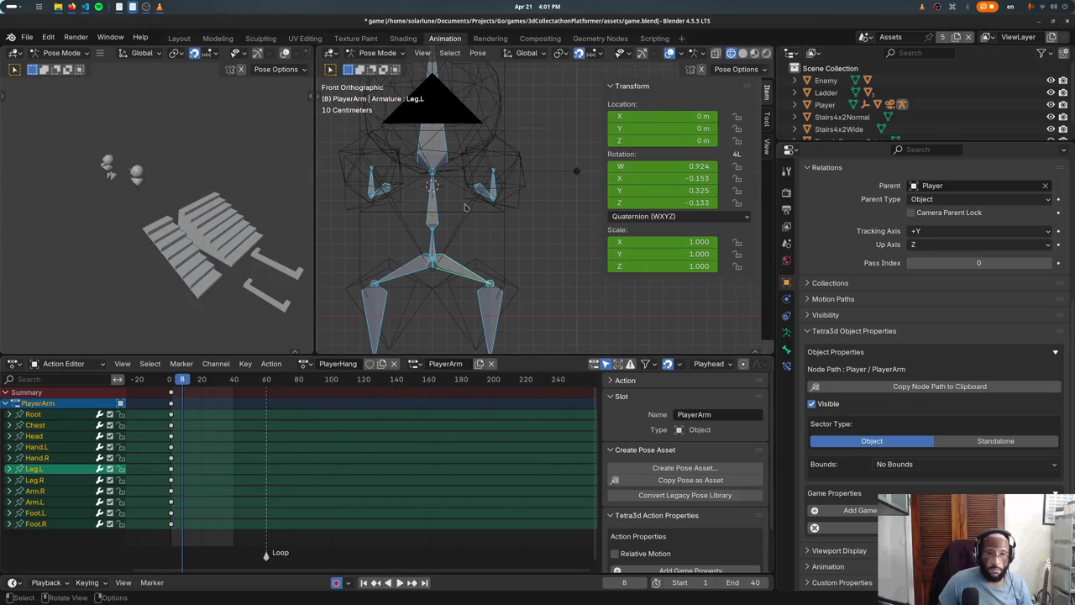
Step: Raise the Root bone 0.1 m and move that key to frame 20
key(KP_3)
click(491, 190)
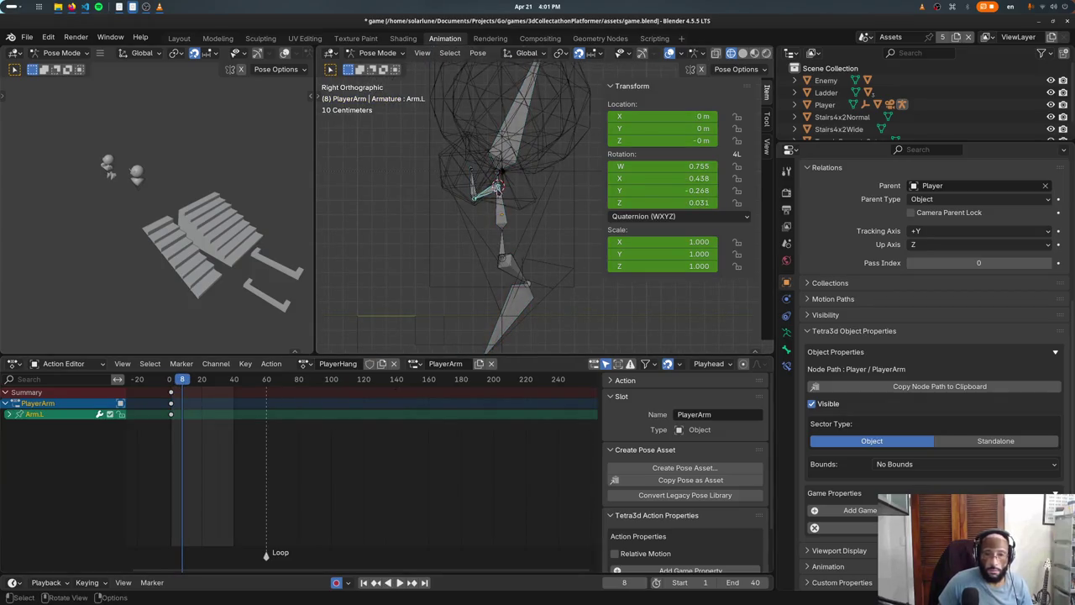
click(504, 240)
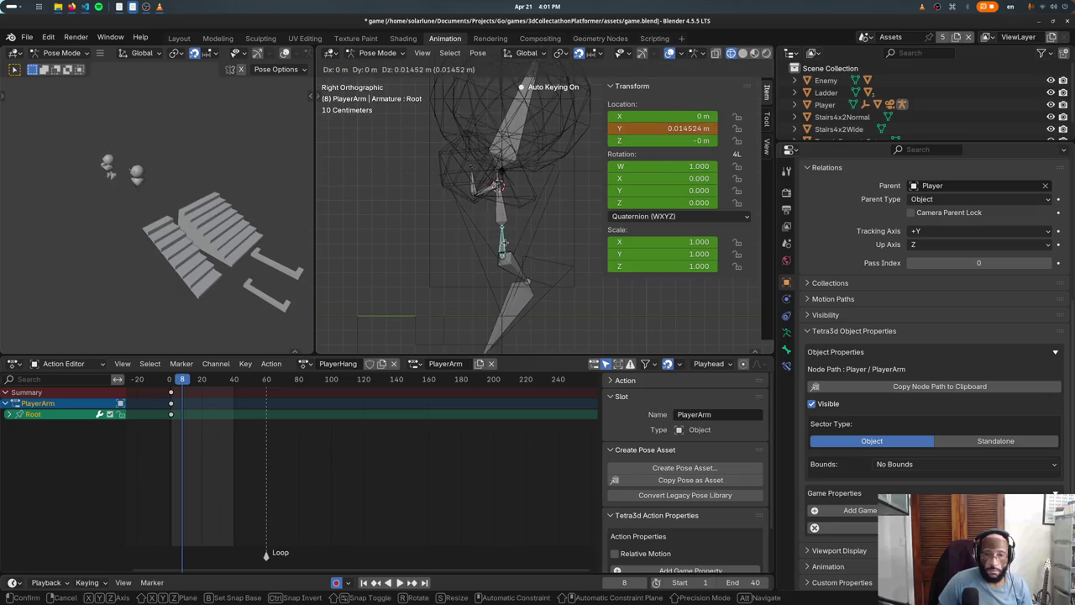
key(g)
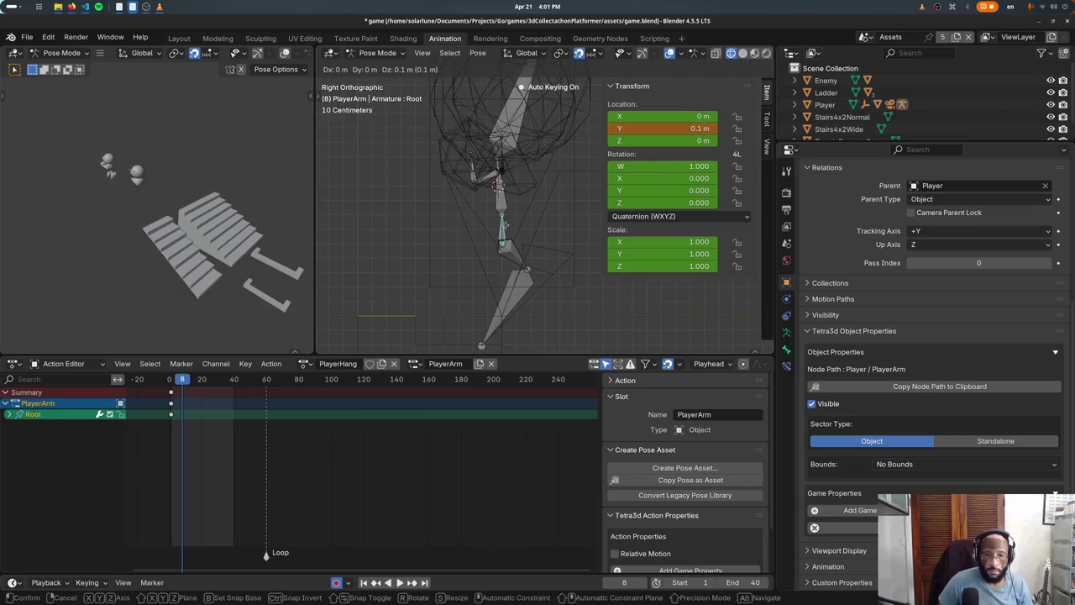
key(Return)
drag(188, 415, 206, 417)
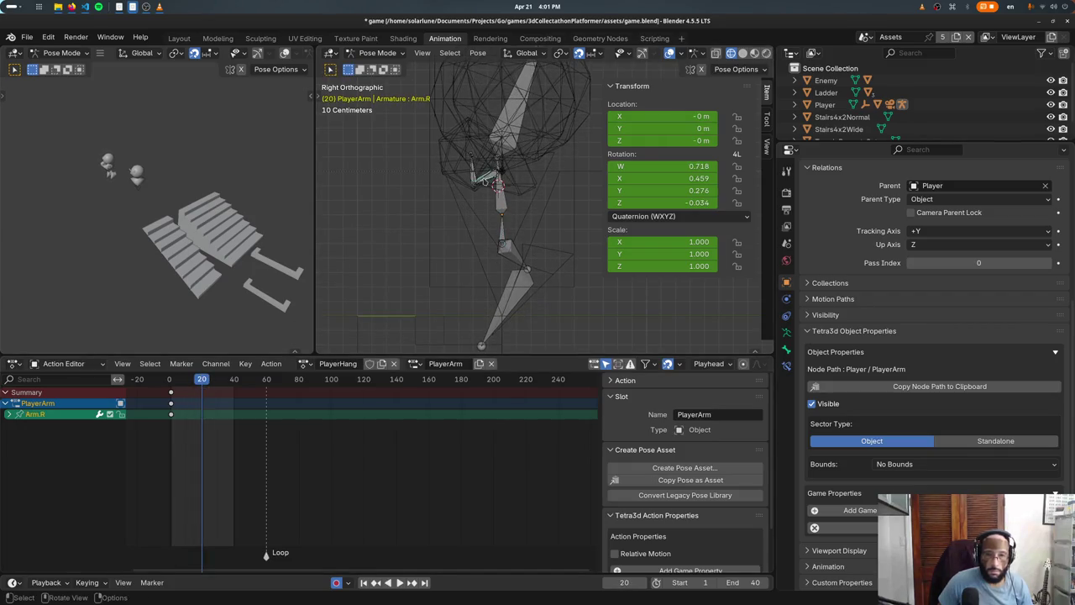
Step: Rotate both arms and hands back 25° at frame 20 and preview the animation
shift+click(475, 178)
shift+click(475, 180)
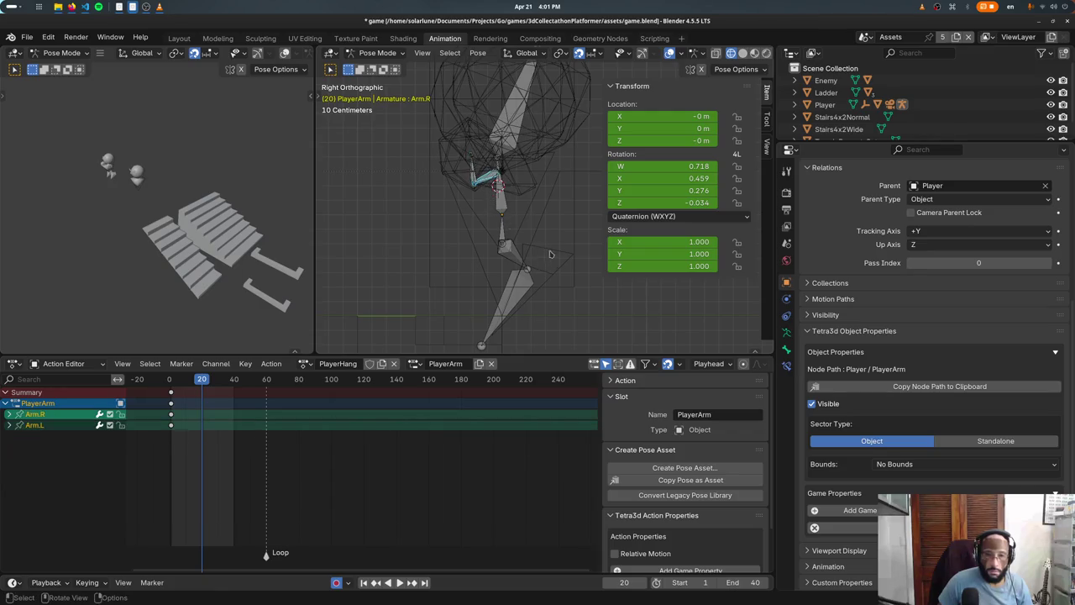
shift+click(474, 187)
key(r)
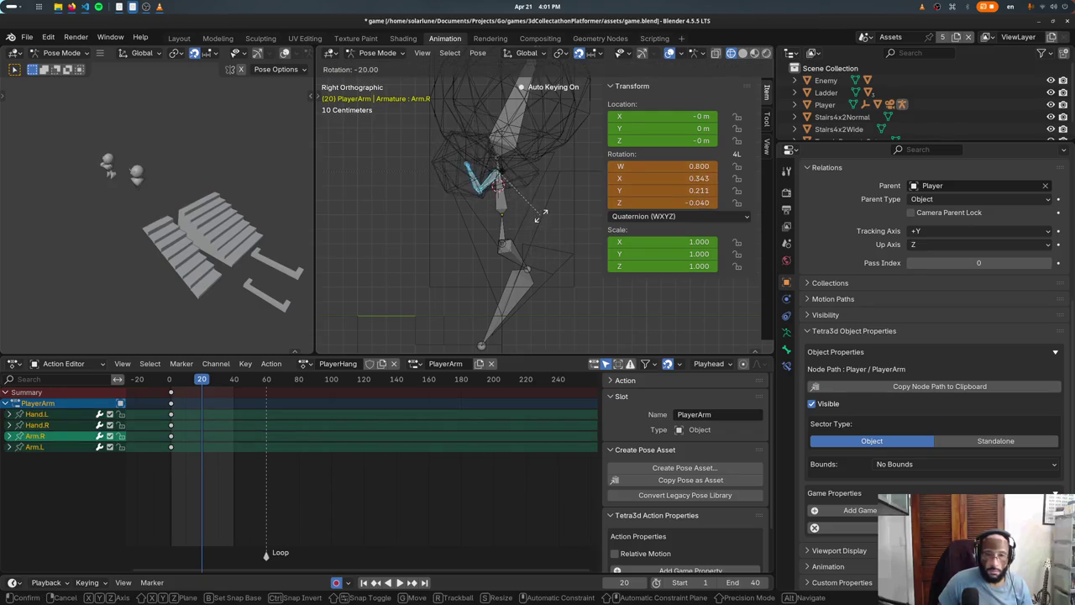
click(519, 271)
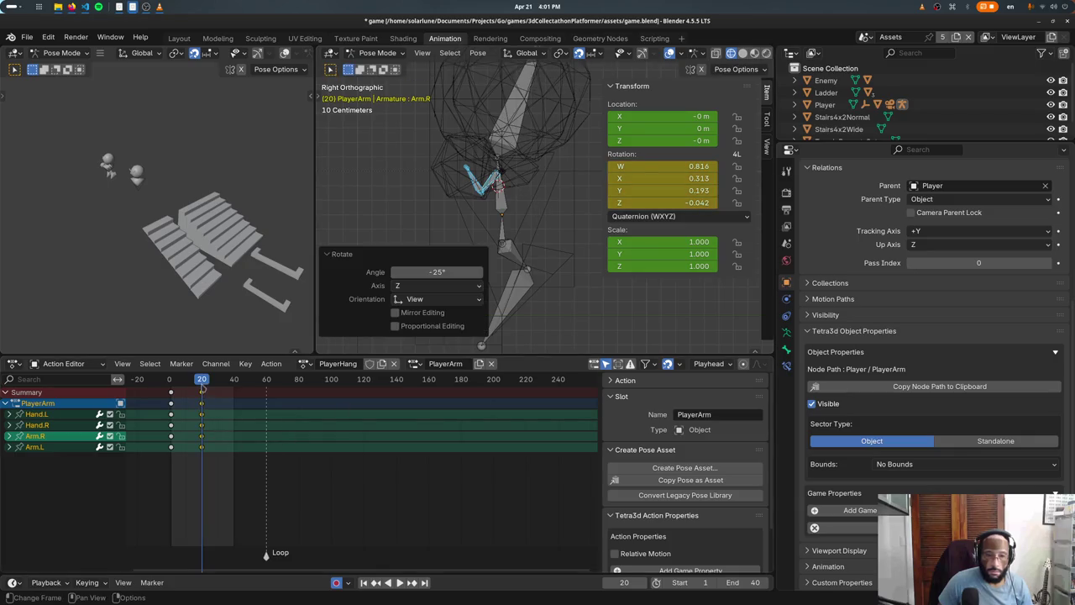
key(space)
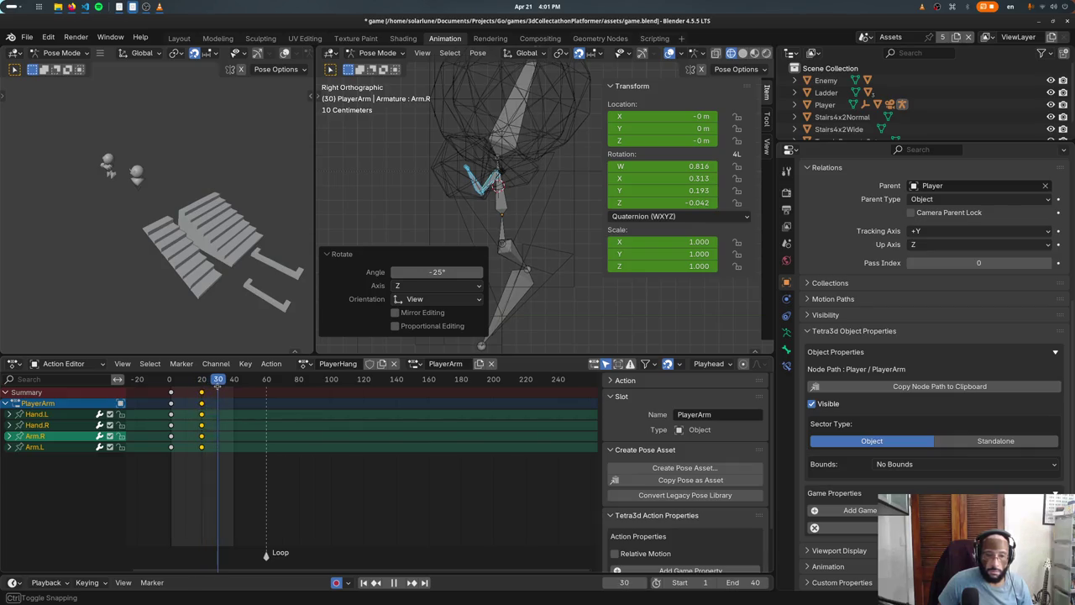
key(space)
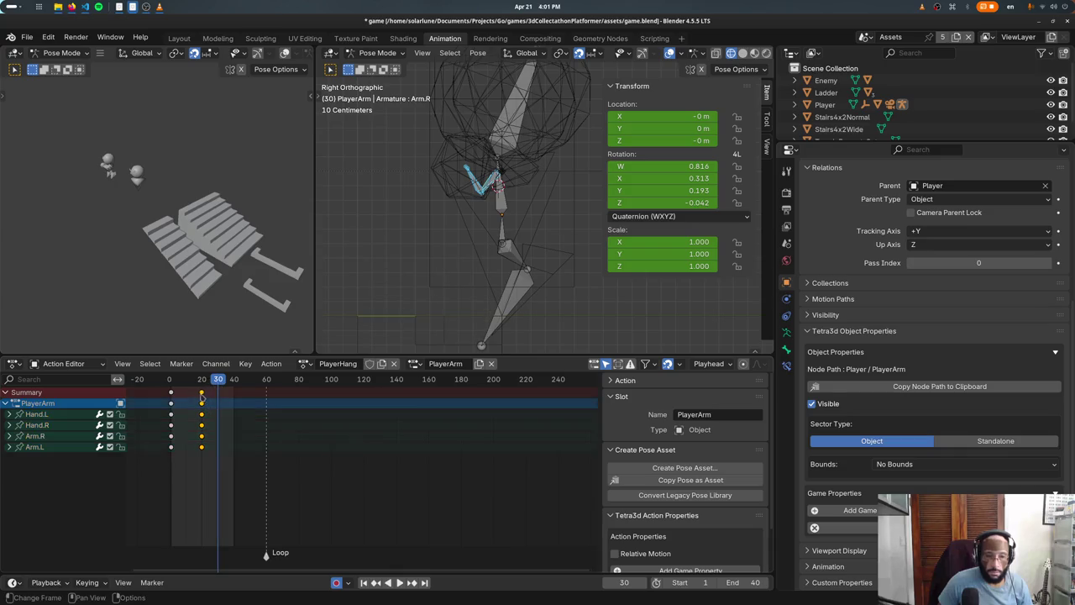
Step: Duplicate the frame-20 keys a few frames later and retime the Root key
key(shift+d)
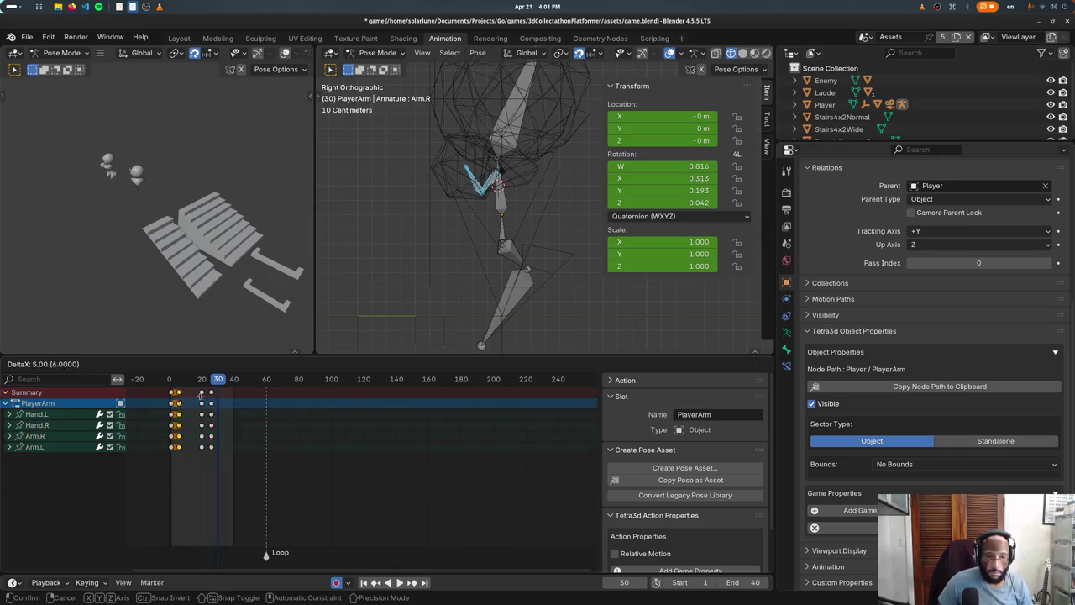
click(239, 402)
key(space)
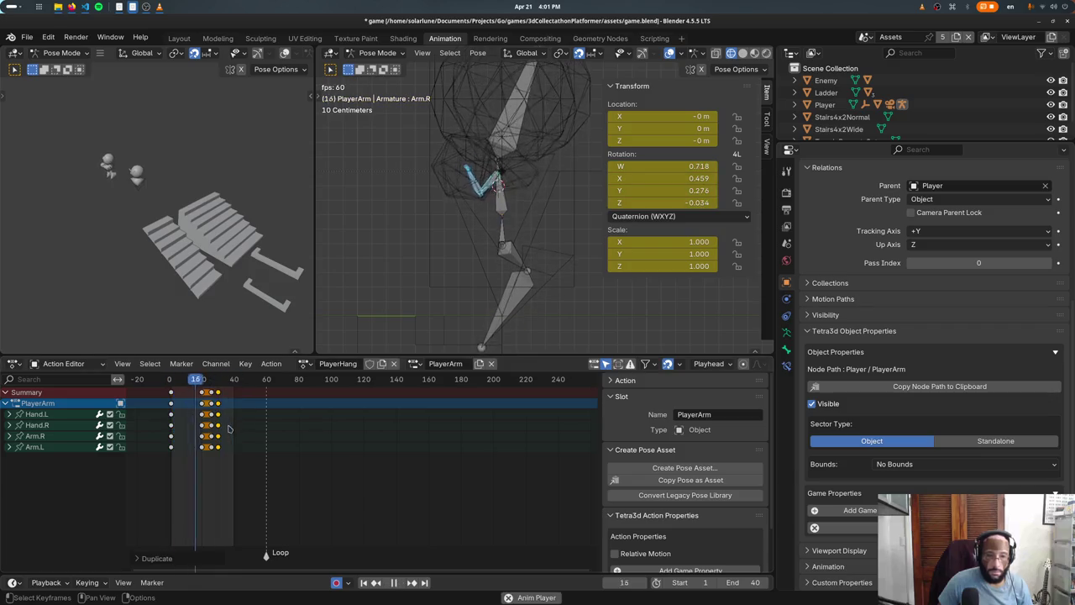
key(Escape)
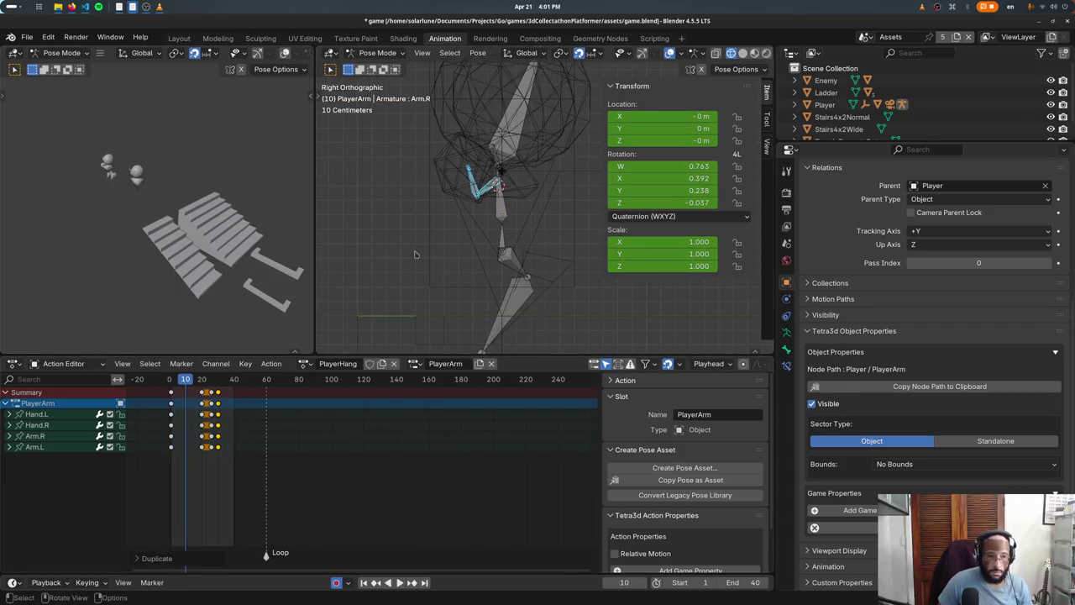
key(a)
click(178, 415)
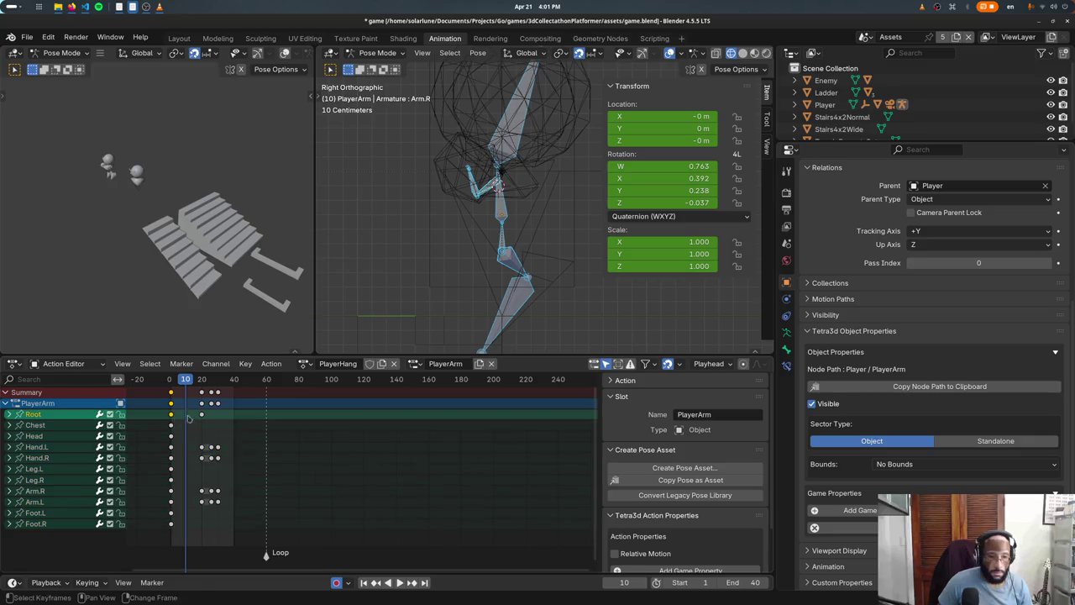
key(g)
click(240, 419)
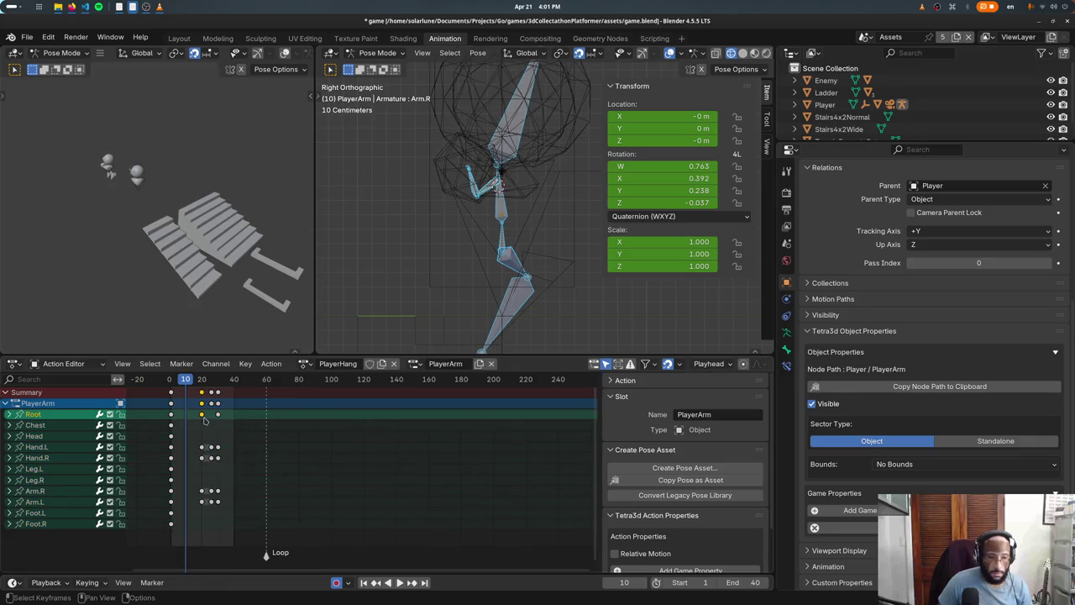
key(space)
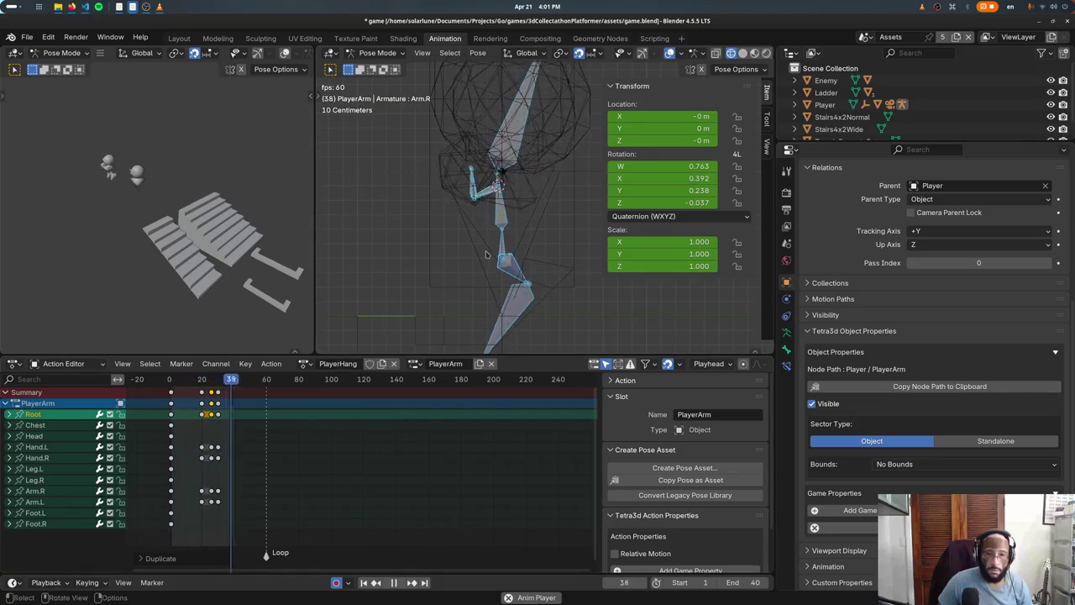
Step: Switch the viewport to perspective and shift all keyframes to new timing
middle_drag(485, 255, 513, 286)
key(shift+z)
scroll(534, 309, down, 2)
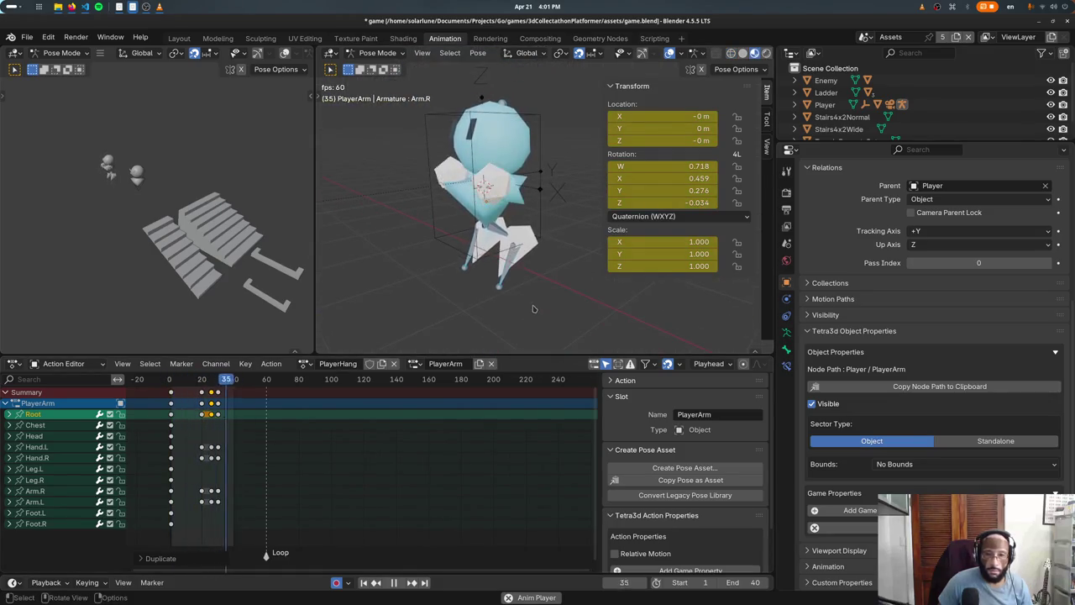
drag(189, 395, 274, 530)
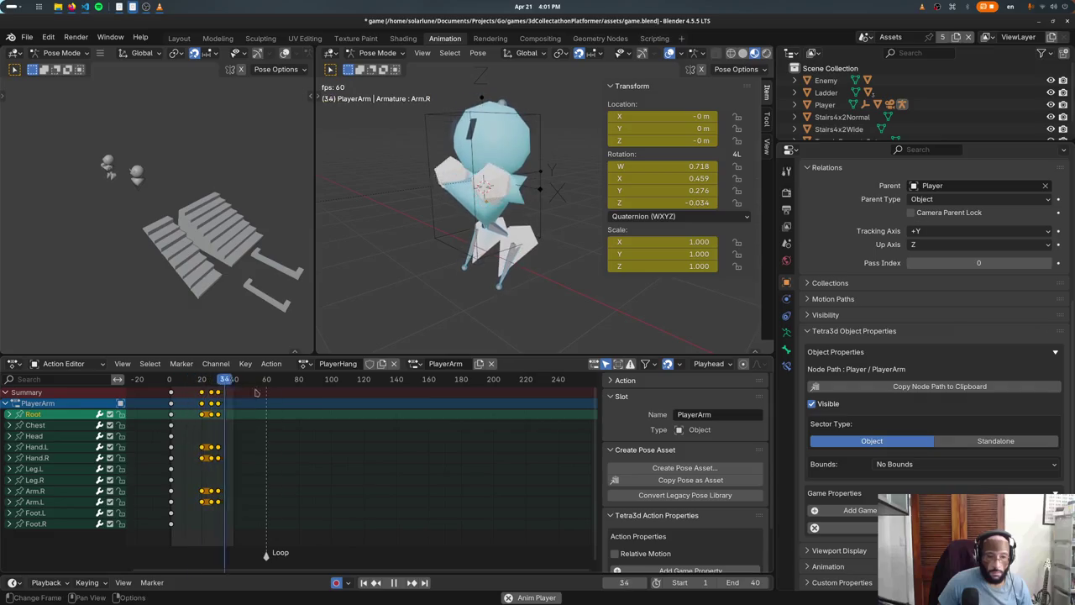
key(g)
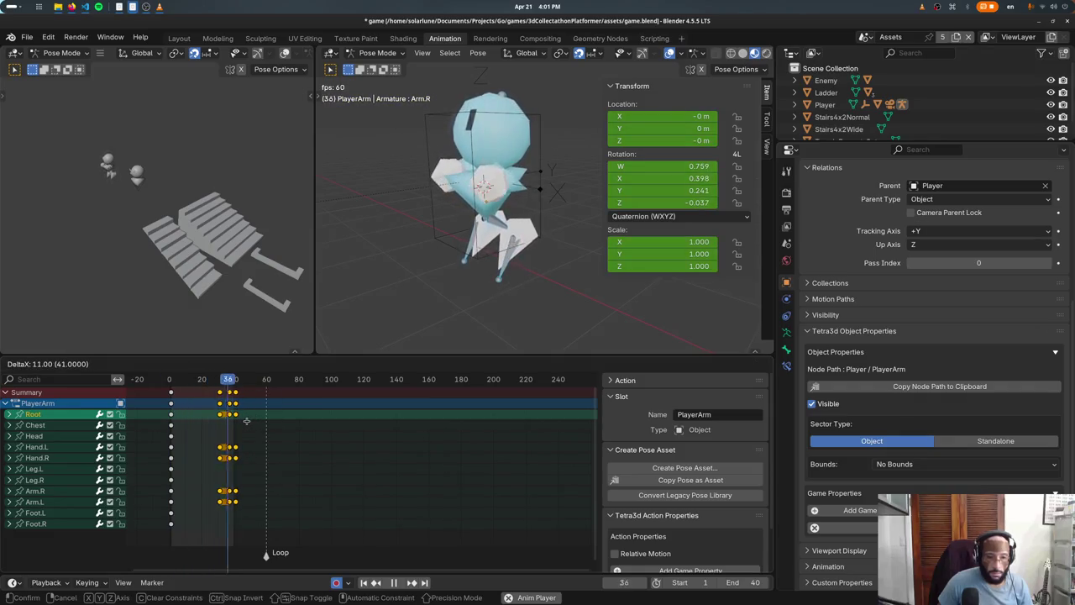
click(248, 424)
Step: Move the last column of keys later and enter an animation end frame of 50
key(b)
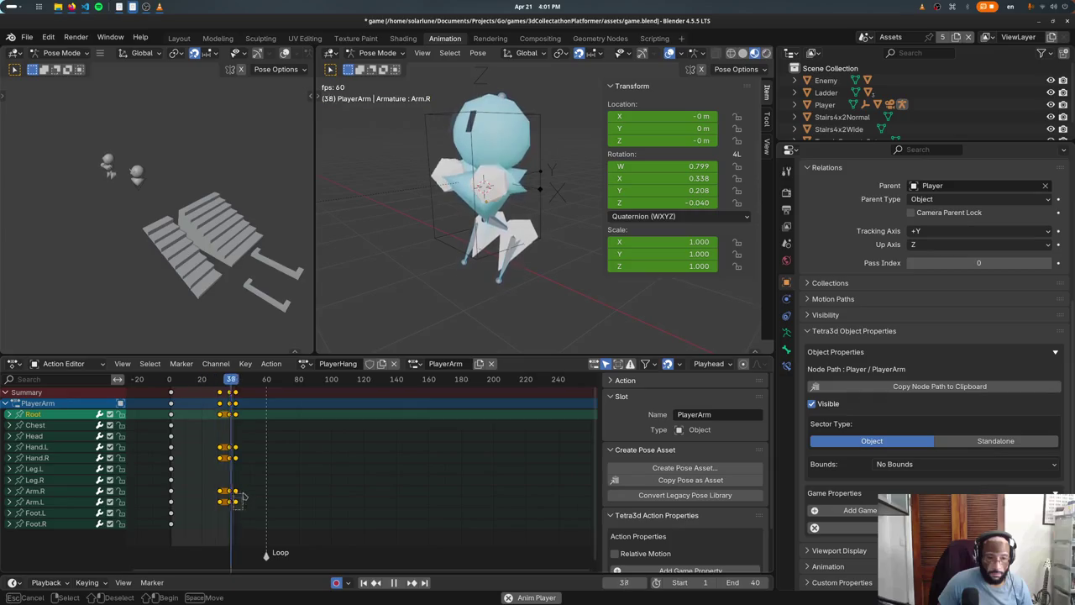
drag(246, 395, 246, 393)
key(g)
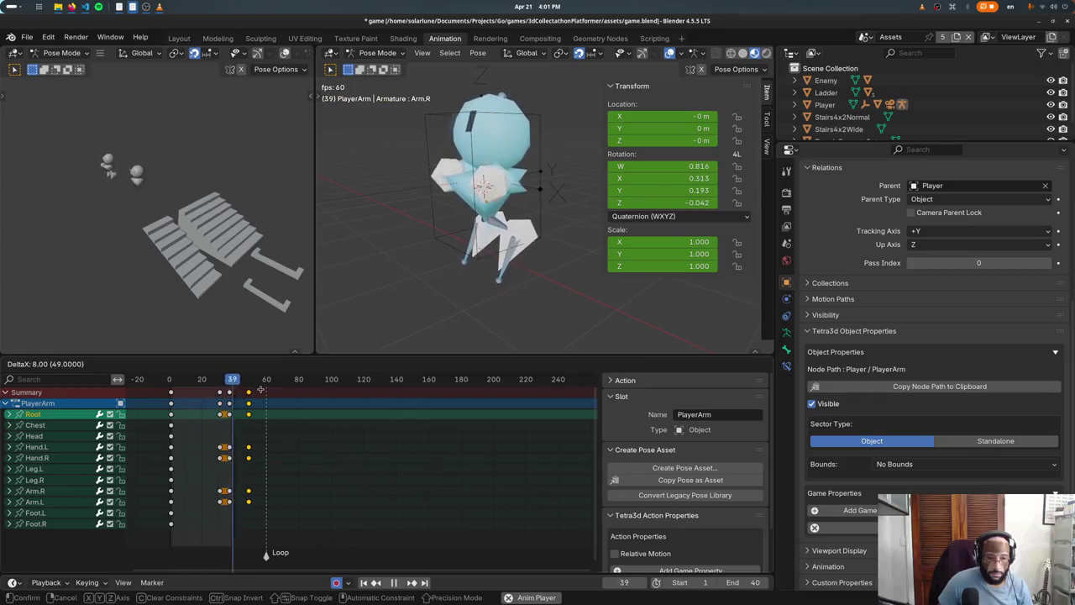
click(260, 391)
text(50)
key(Return)
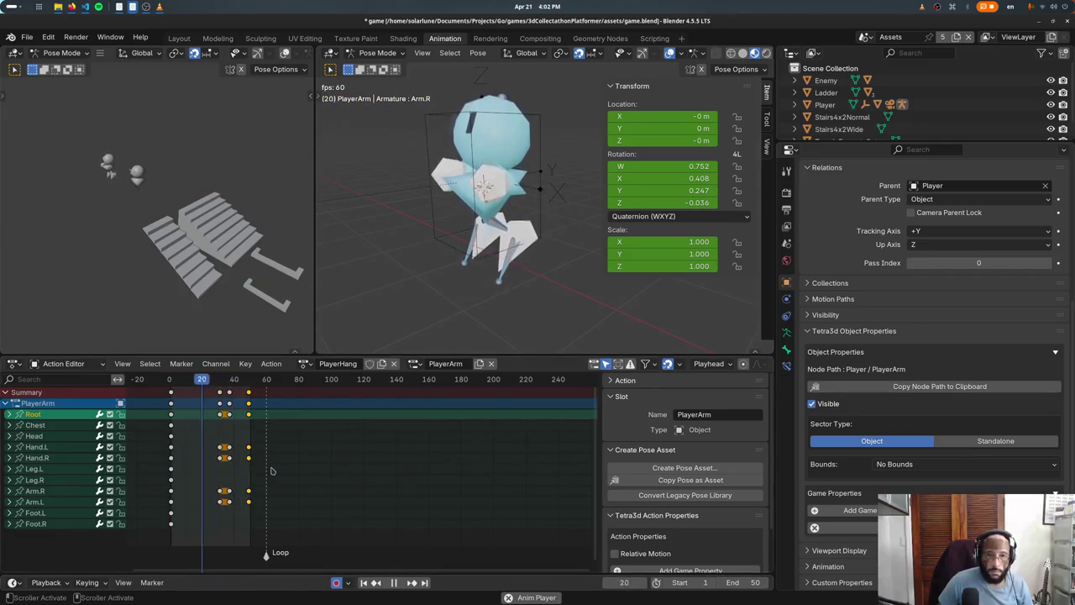
Step: Shift all keyframes later in time and return the rig to Object Mode
drag(192, 503, 281, 388)
key(g)
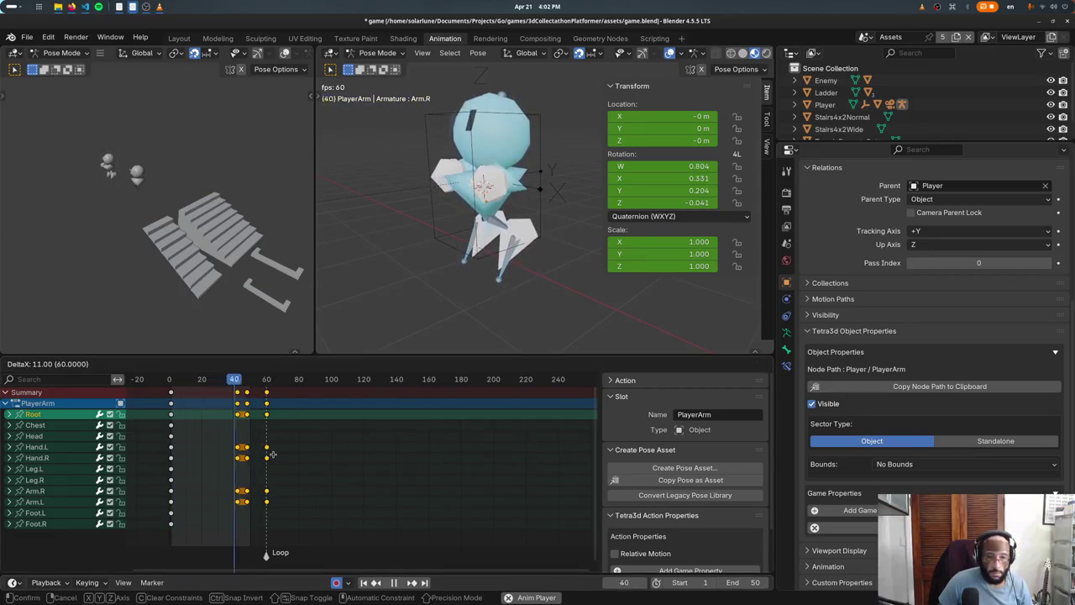
click(460, 530)
ctrl+scroll(744, 585, up, 10)
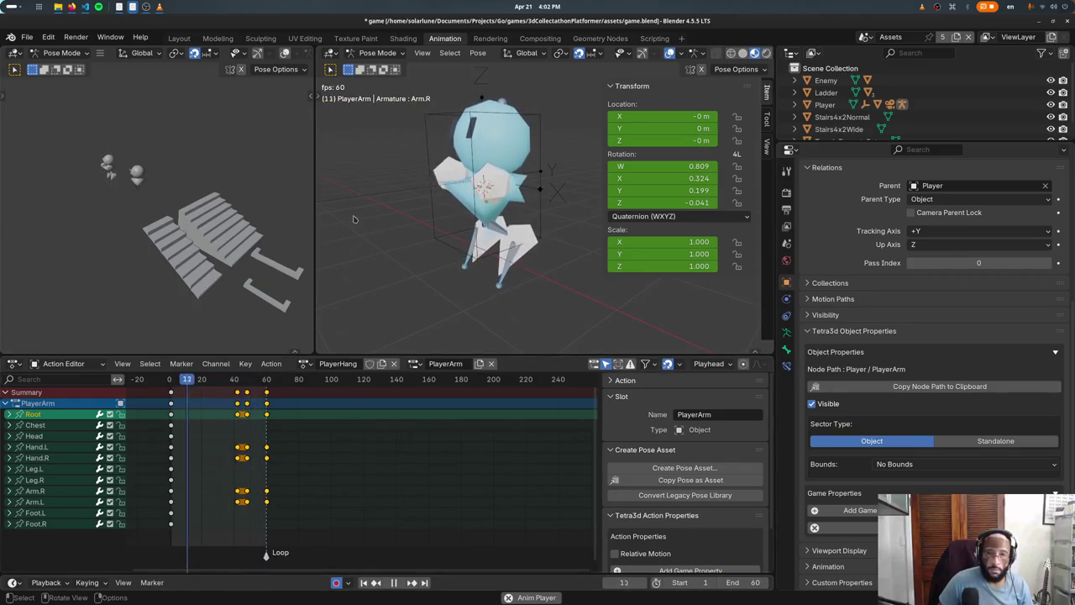
click(377, 53)
click(385, 63)
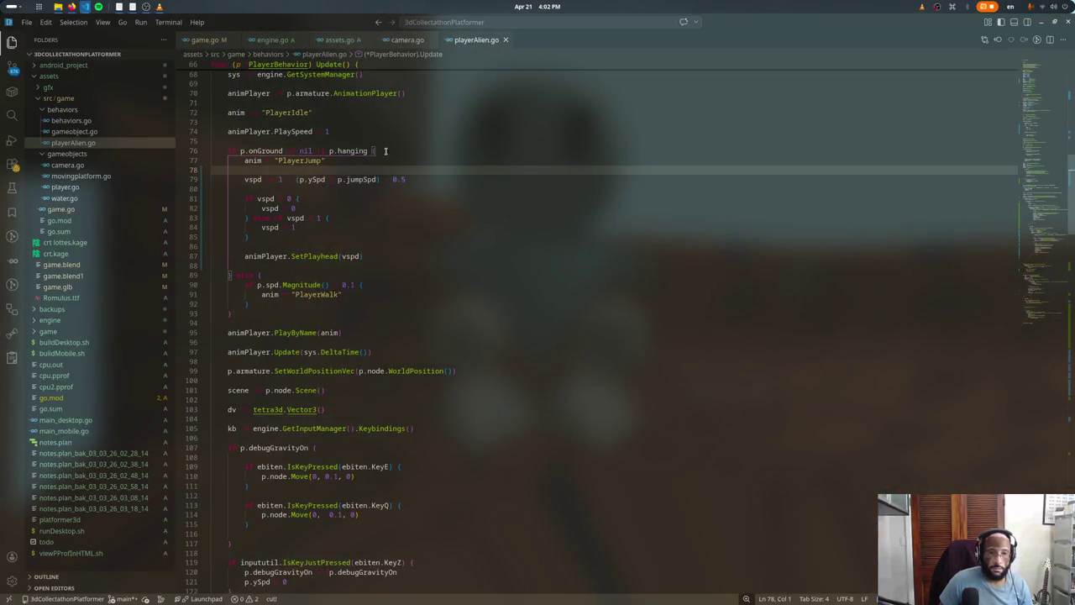
Step: Cut p.hanging out of the onGround condition into an 'if p.hanging {' block followed by 'else {'
drag(368, 151, 329, 152)
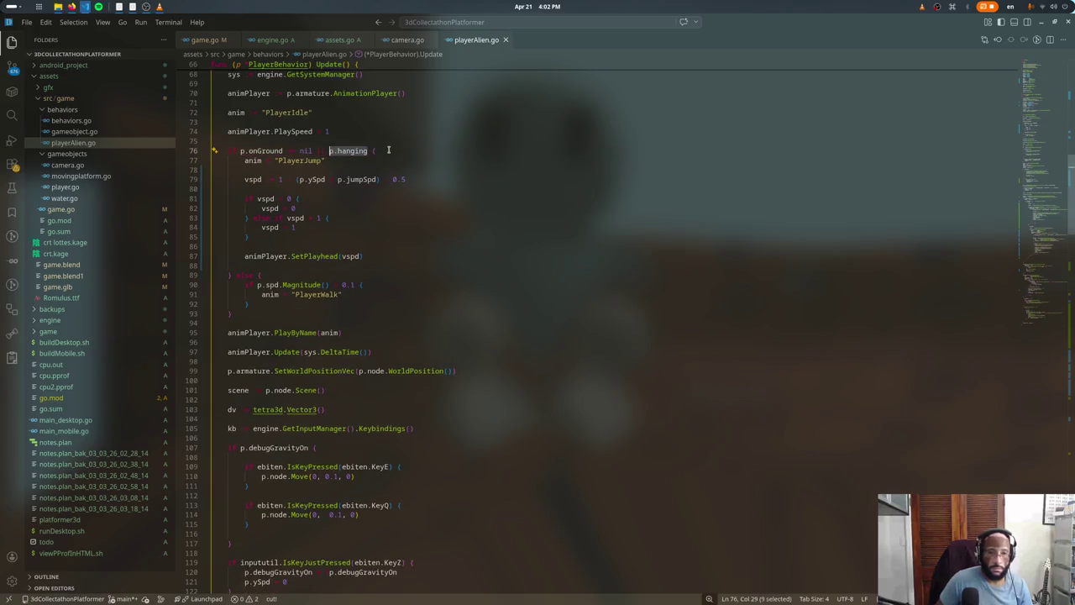
key(Return)
text(p.hanging {)
key(Return)
key(Down)
key(End)
text(else {)
key(Return)
Step: Close the else branch with a brace and set anim to "PlayerHang" inside the hanging block
click(398, 295)
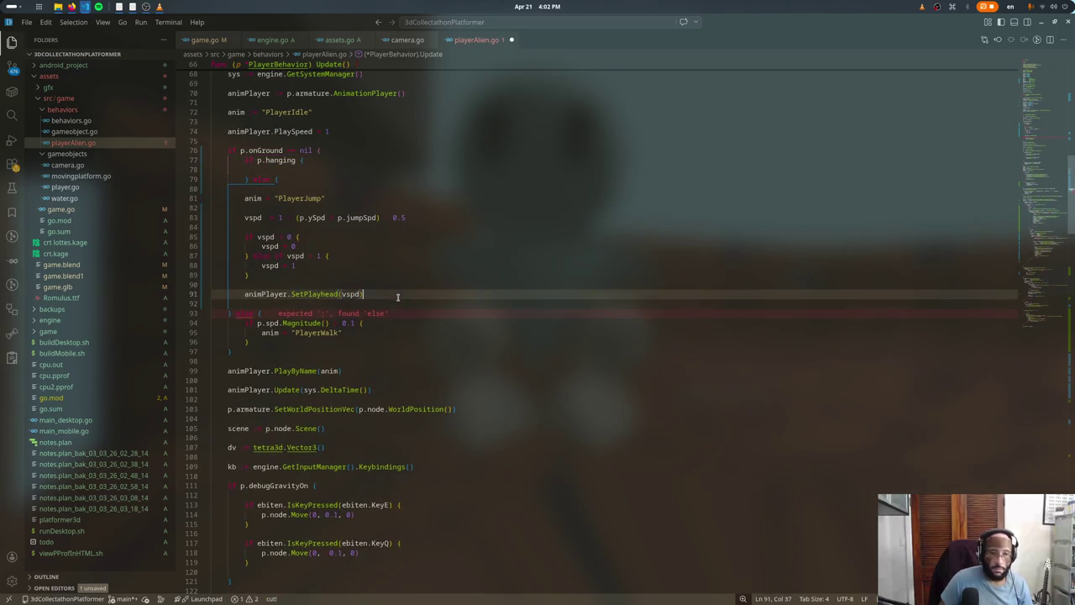
key(Return)
key(Return)
text(})
key(Return)
click(298, 160)
key(Return)
key(Return)
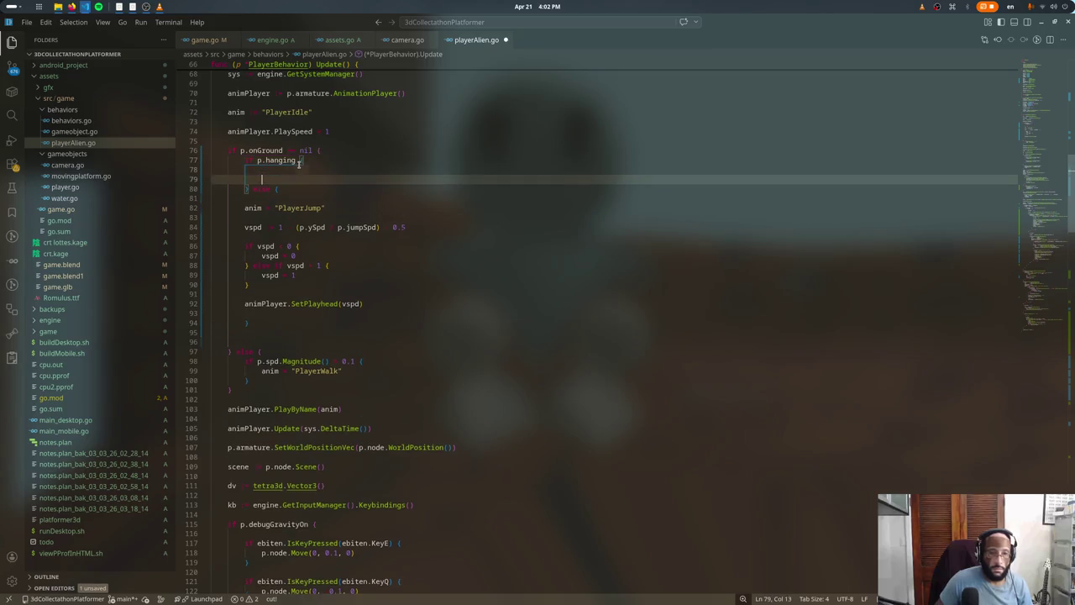
text(anim=)
key(Return)
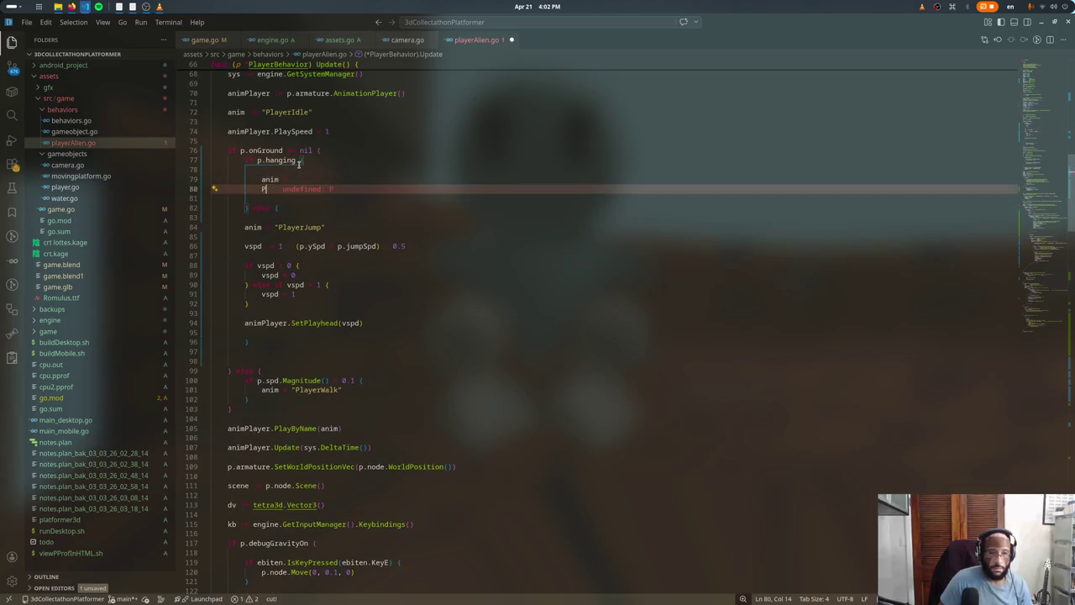
key(BackSpace)
key(BackSpace)
key(BackSpace)
text("g)
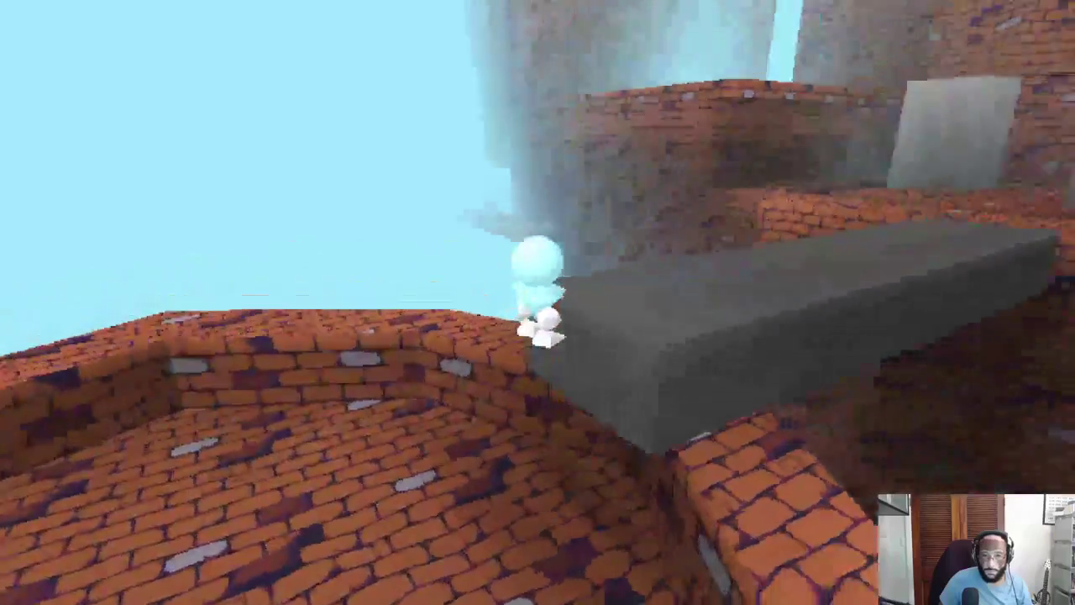
Step: Switch from the hanging playtest to Blender and export the scene for Tetra3D
key(alt+Tab)
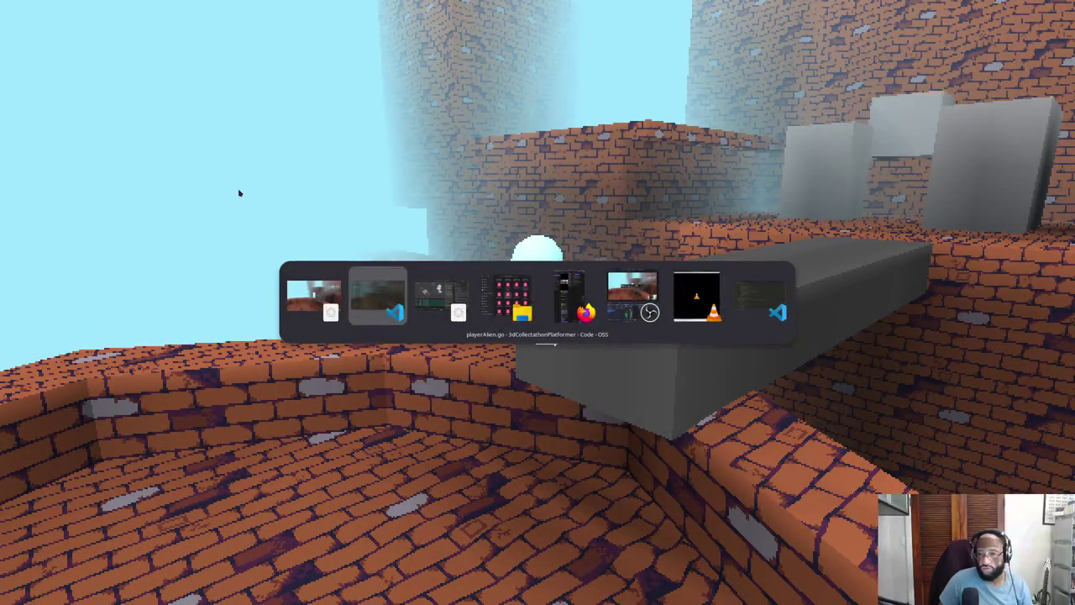
key(alt+Tab)
key(alt+Tab)
key(Tab)
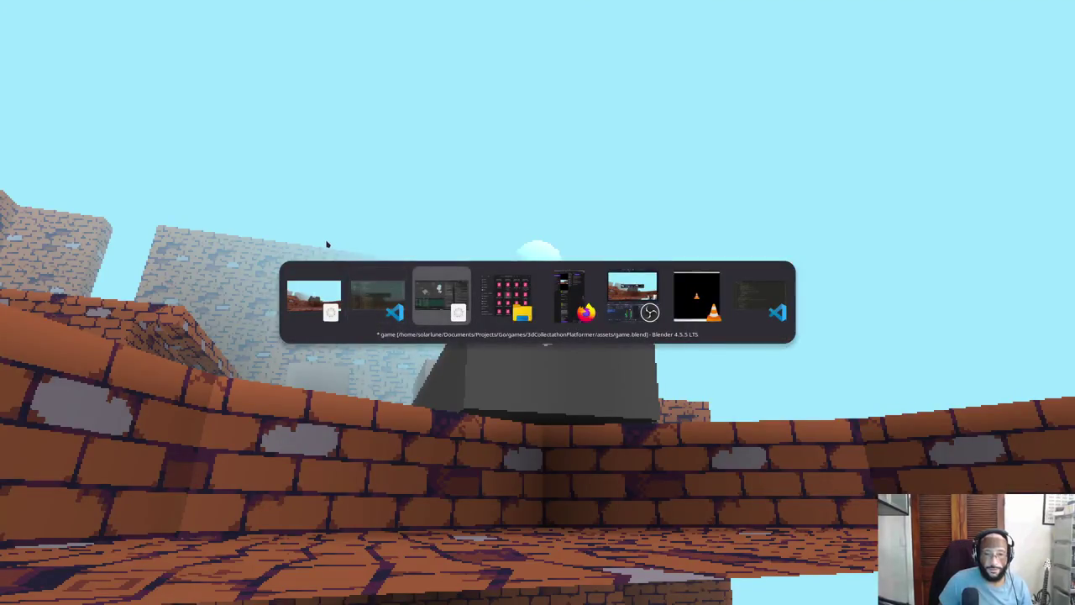
key(ctrl+s)
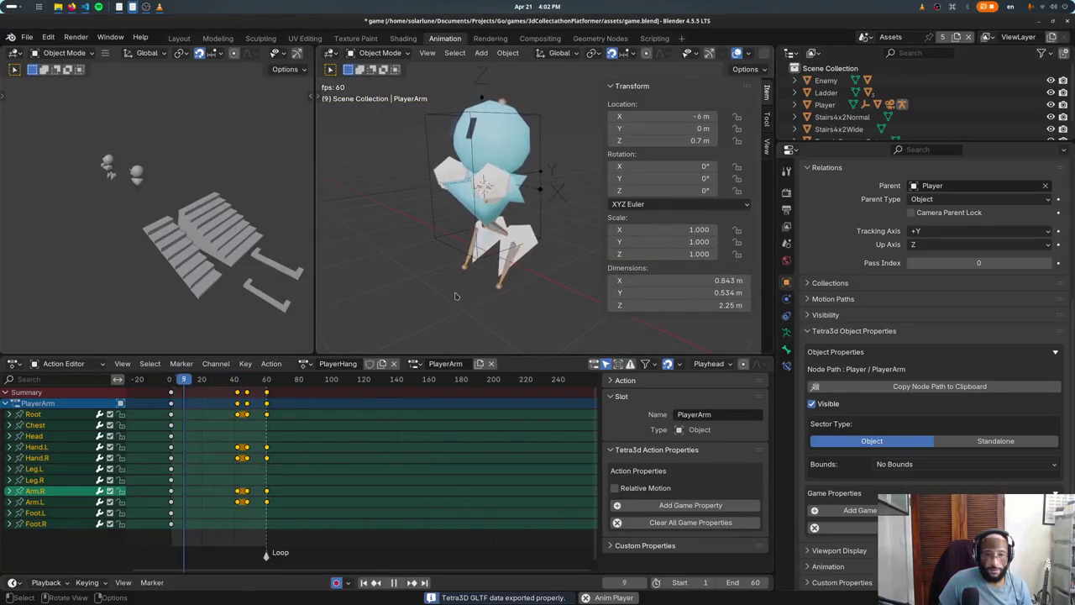
Step: Switch the armature action to MovingBlock and back to PlayerHang, then re-export for Tetra3D
key(alt+Tab)
key(alt+Tab)
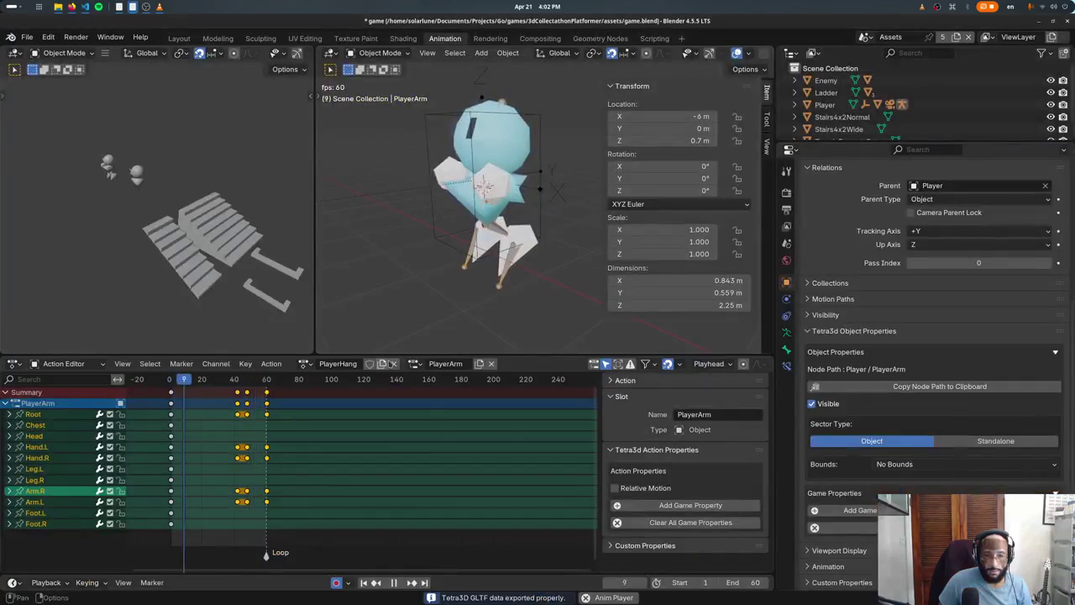
click(304, 363)
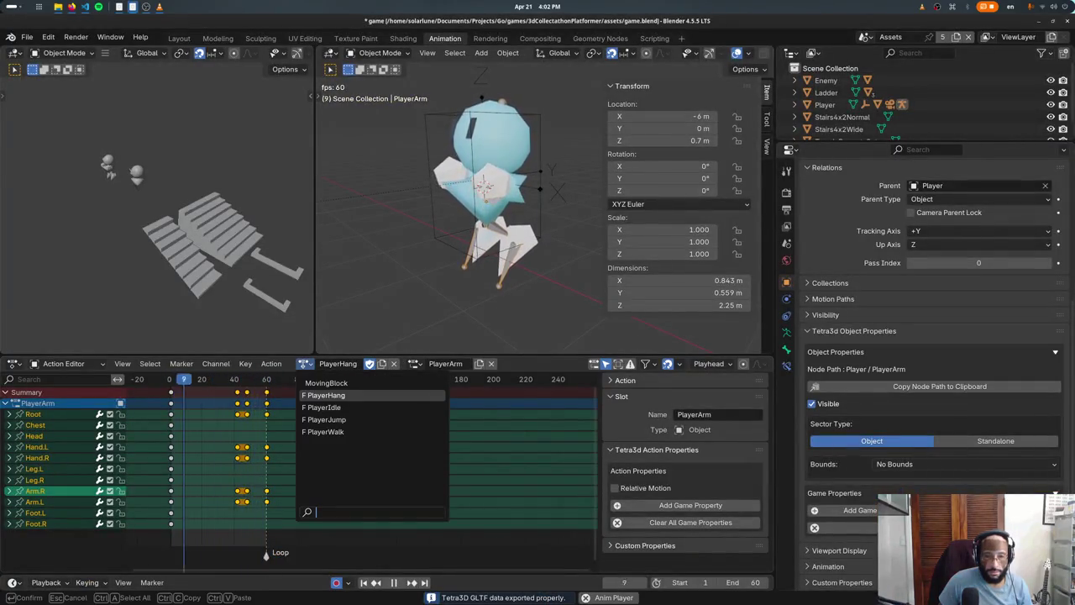
click(304, 363)
click(341, 379)
click(304, 363)
click(372, 448)
key(ctrl+s)
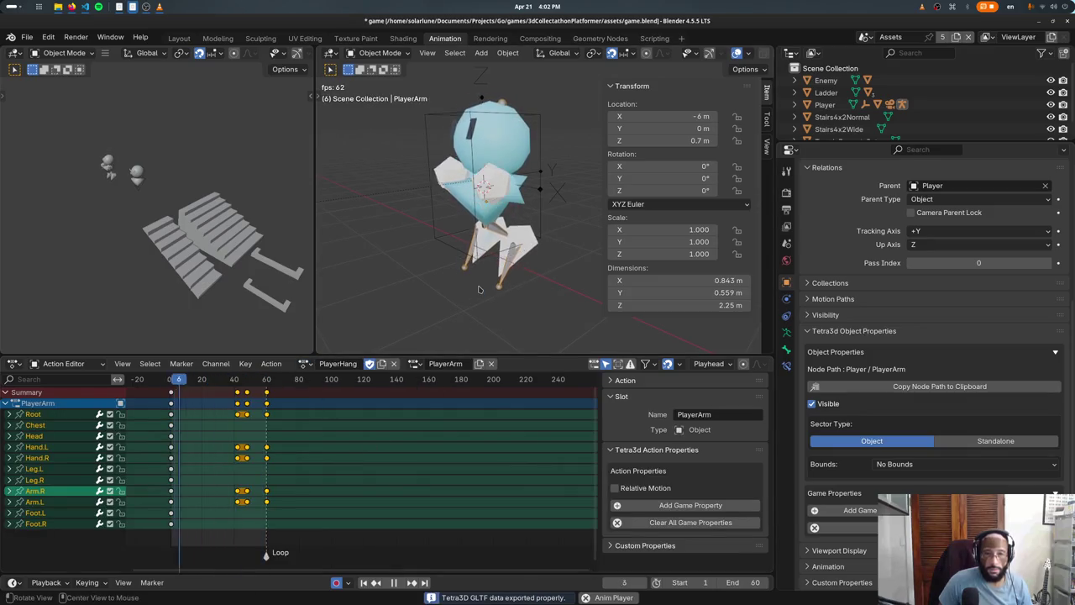
Step: Run the game, move the character onto the grey block, then return to VS Code
key(alt+Tab)
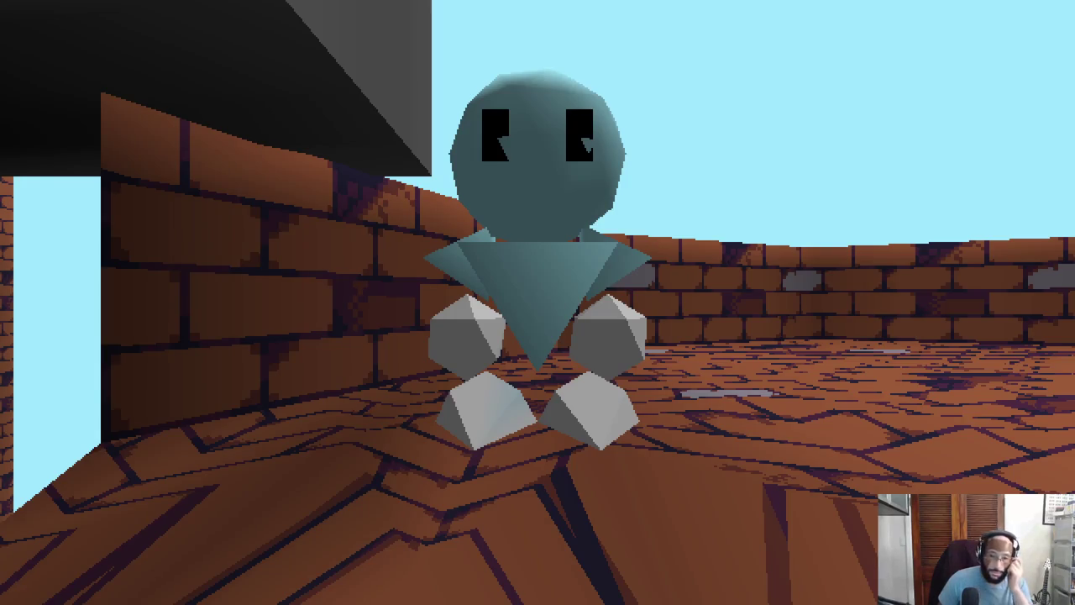
key(w)
key(space)
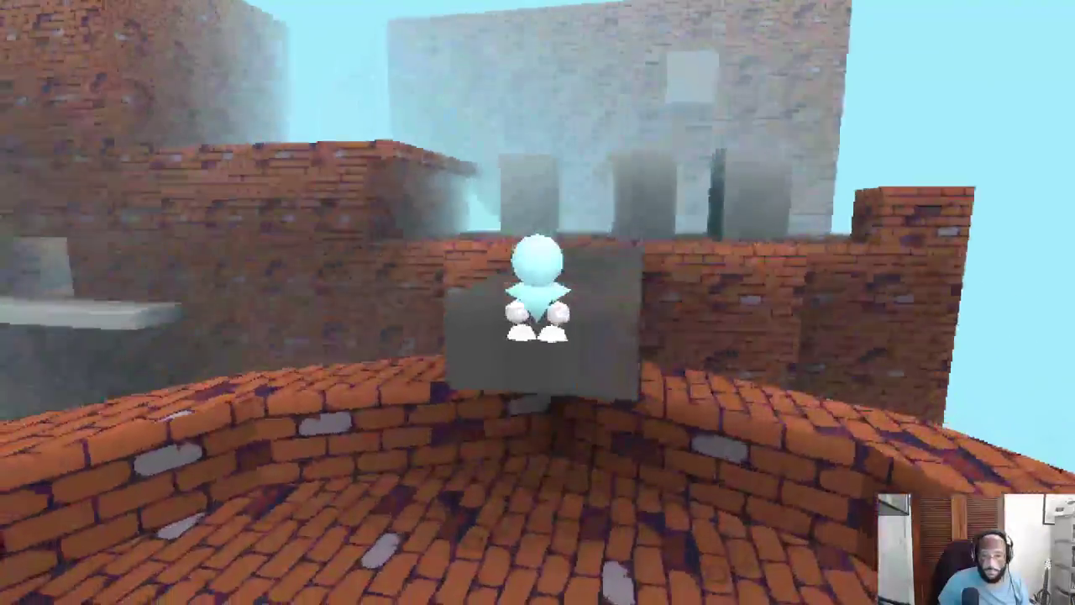
key(alt+Tab)
key(alt+Tab)
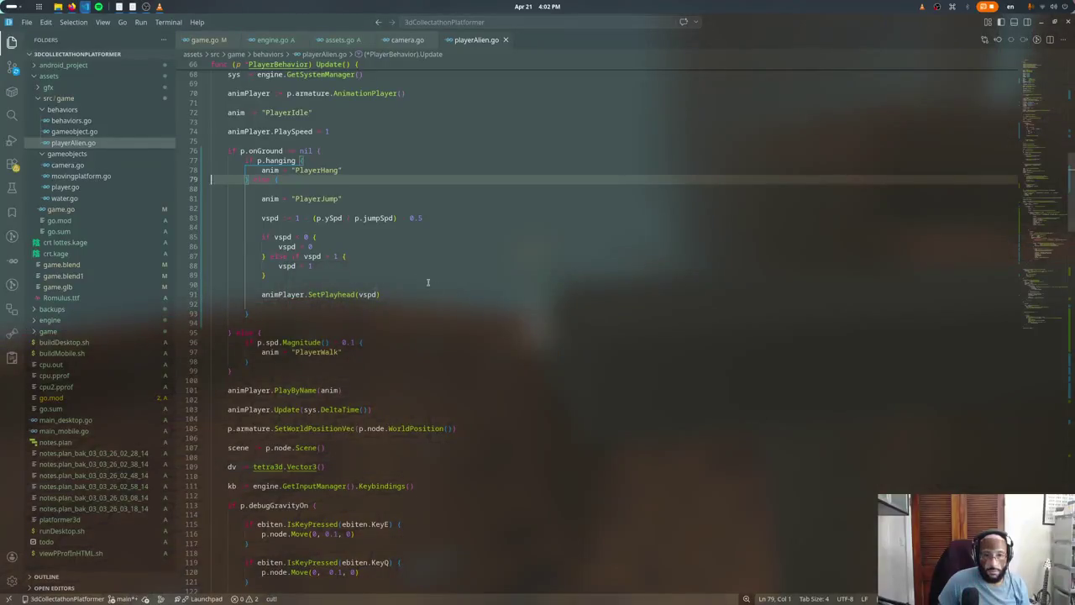
Step: Try edits on the line before animPlayer.PlayByName(anim), undoing the err assignment
click(349, 171)
click(306, 361)
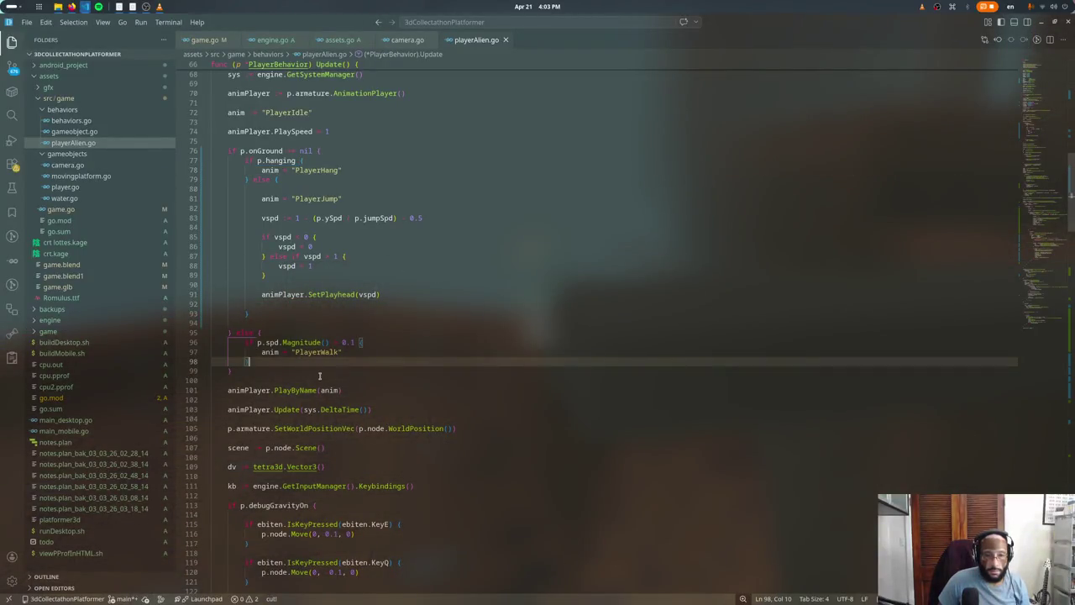
click(228, 390)
text(er)
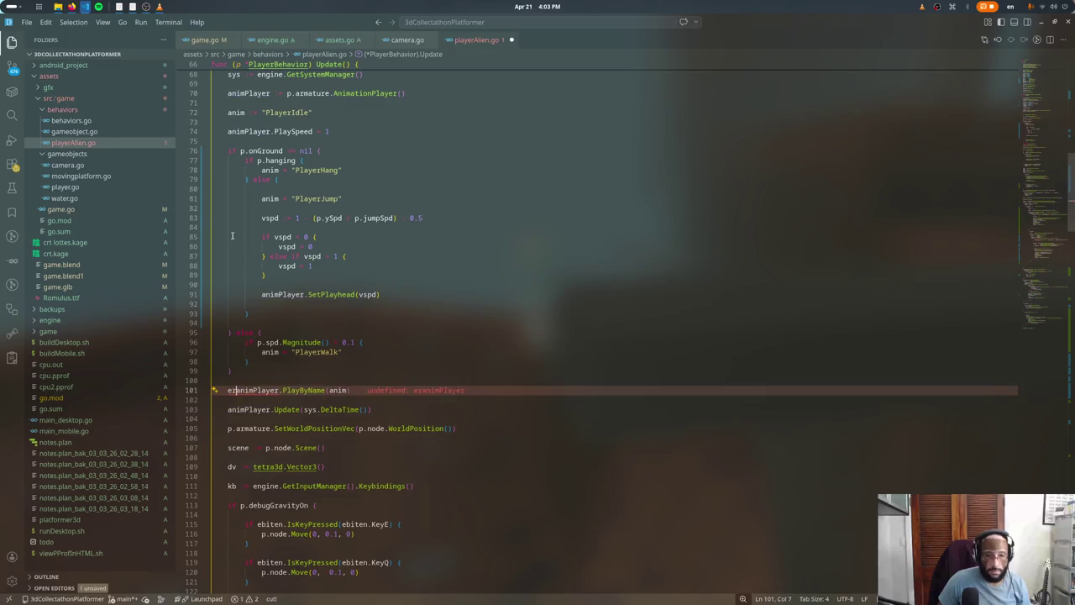
key(BackSpace)
key(BackSpace)
key(BackSpace)
text(f)
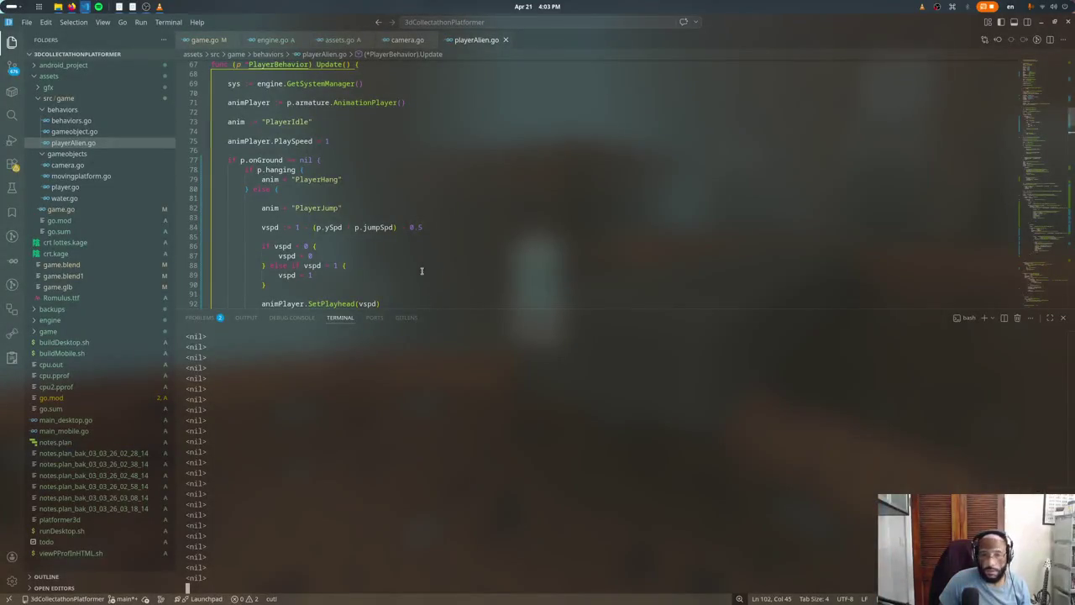
key(ctrl+j)
text(err :=)
key(ctrl+z)
Step: Add a fmt.Println debug print on a new line above PlayByName(anim)
click(354, 340)
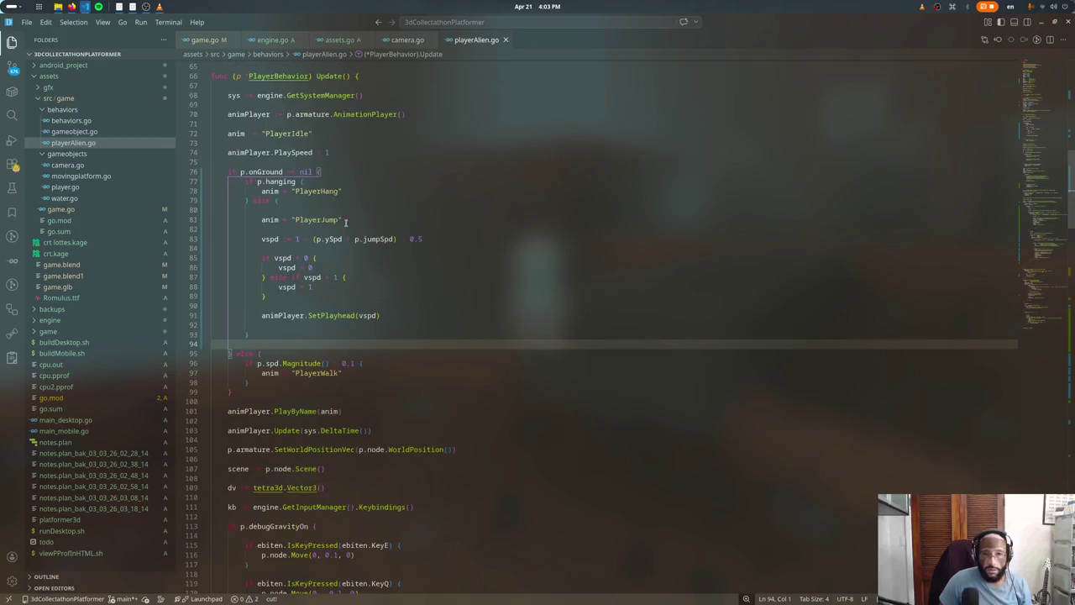
click(315, 200)
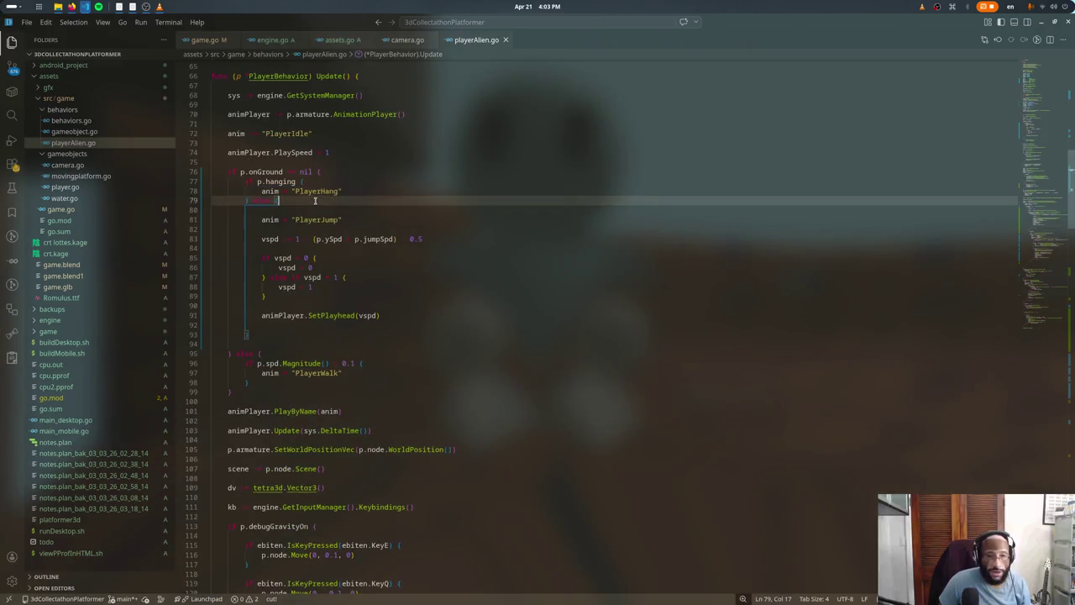
click(328, 184)
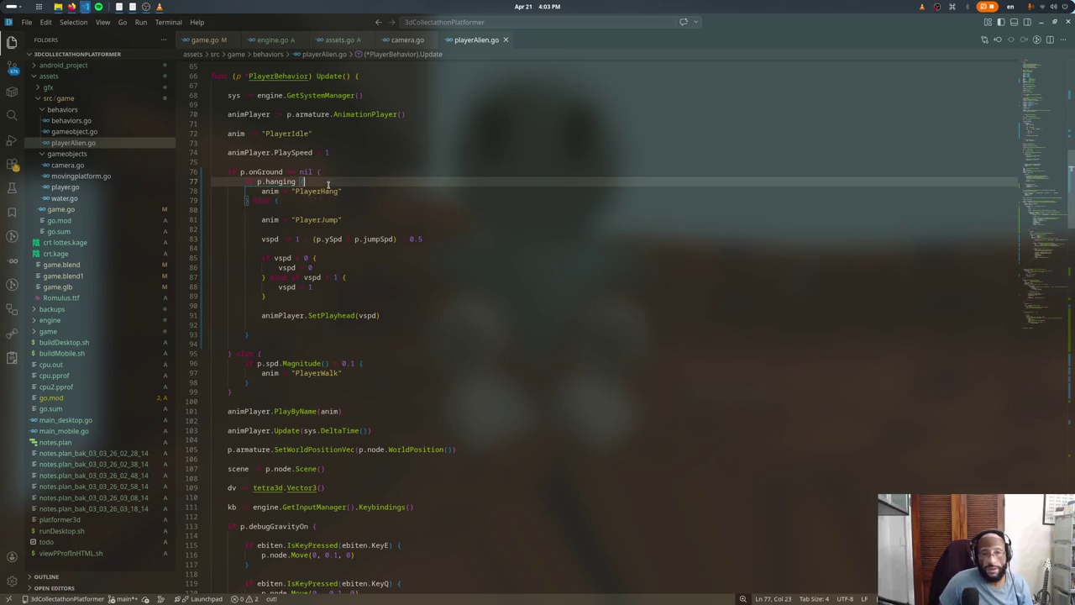
click(290, 392)
key(Return)
key(Return)
text(fmt.Println(p)
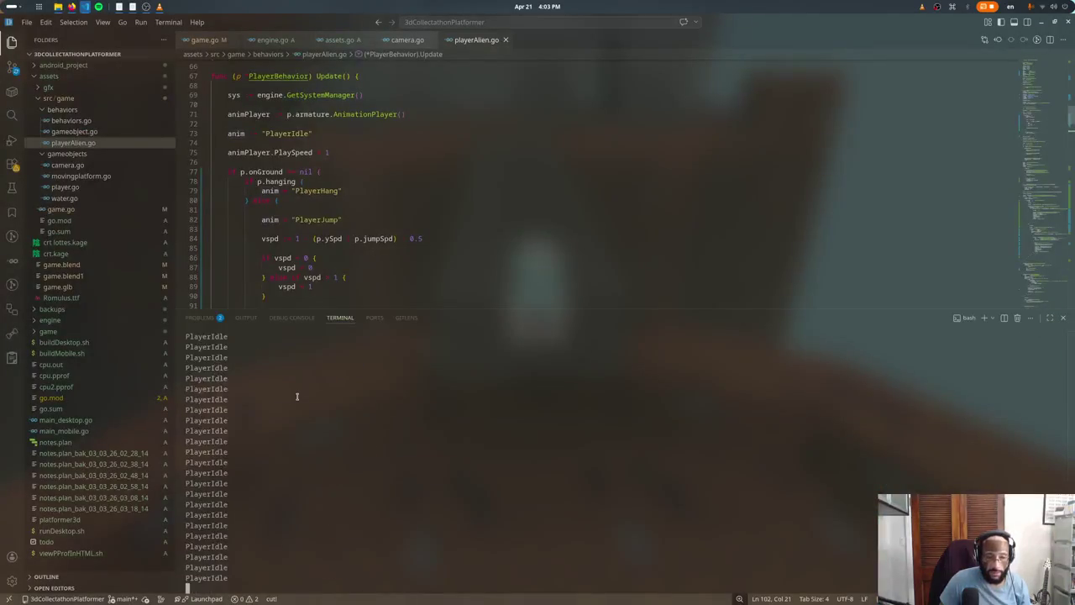
key(ctrl+j)
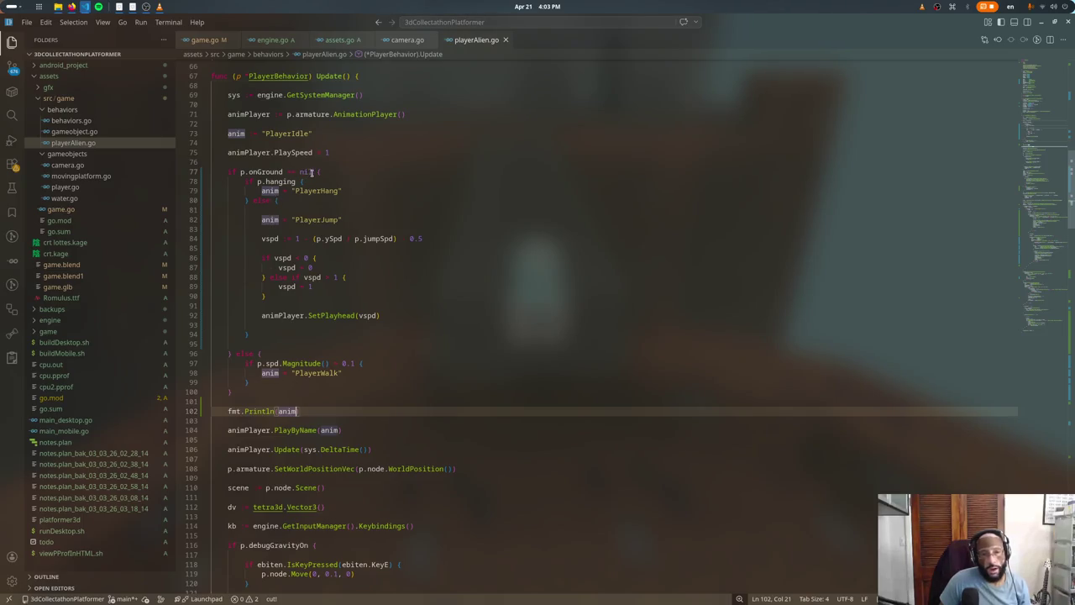
Step: Edit the onGround check and start moving the p.hanging check above it
click(314, 172)
text(&&)
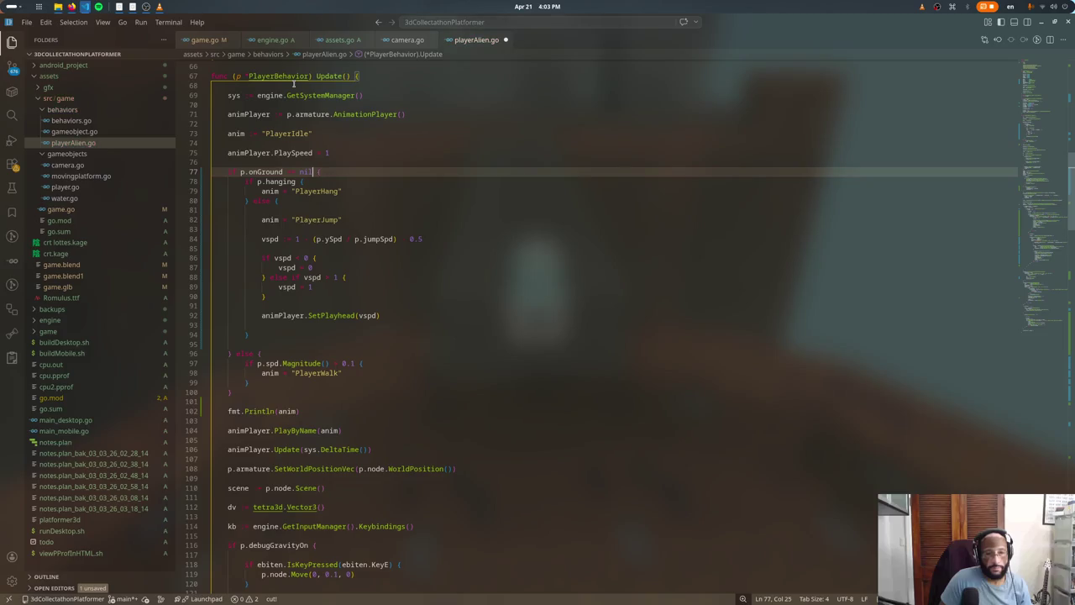
key(Down)
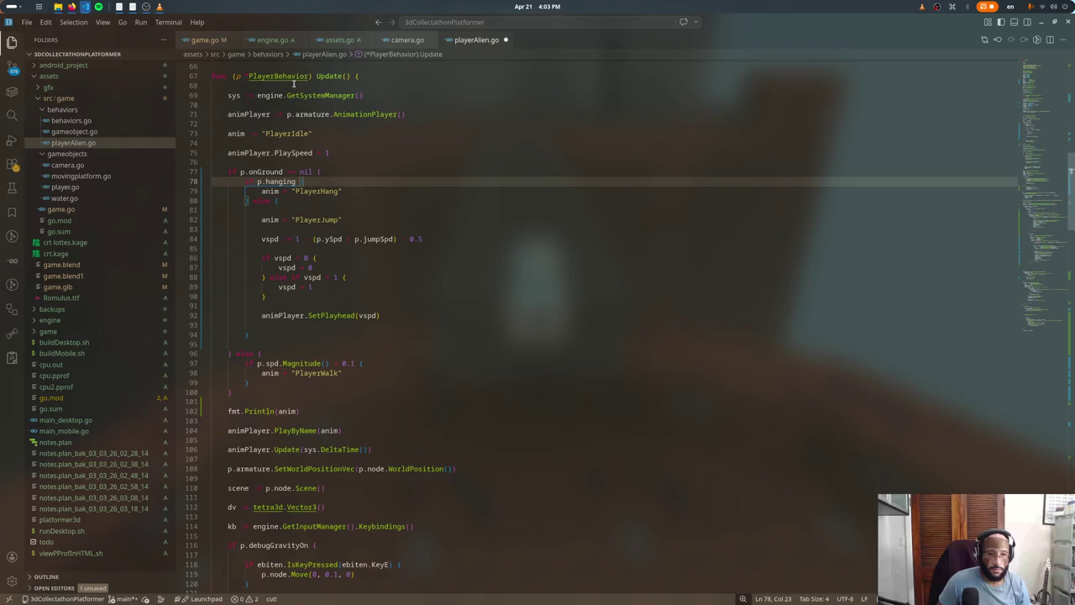
key(alt+Up)
Step: Put the onGround jump/walk logic inside the else of the p.hanging check, with braces fixed
key(alt+Down)
key(Return)
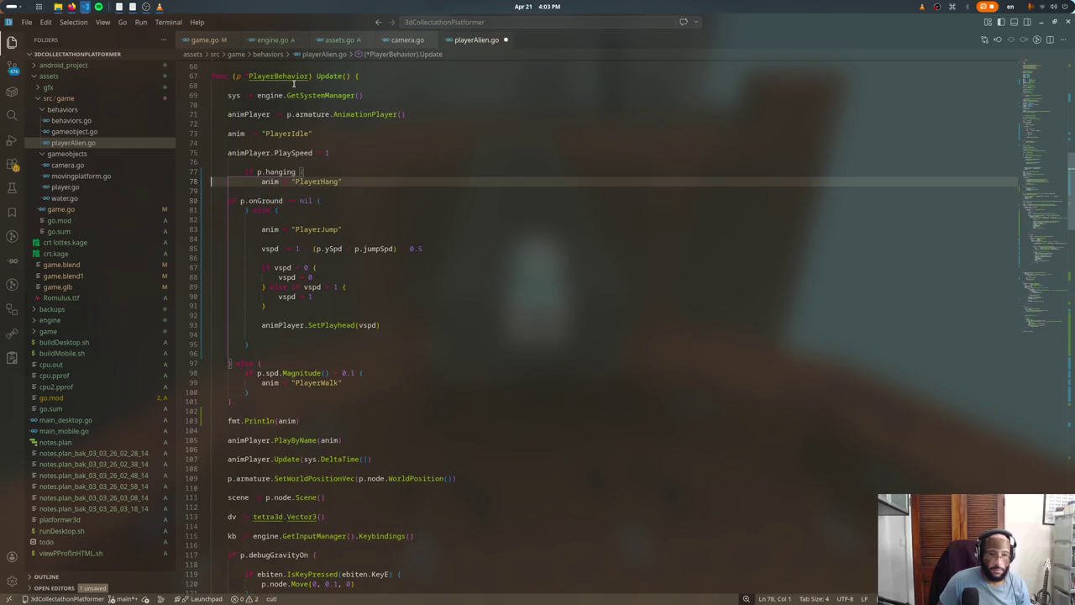
key(alt+Up)
key(alt+Up)
key(Down)
key(Delete)
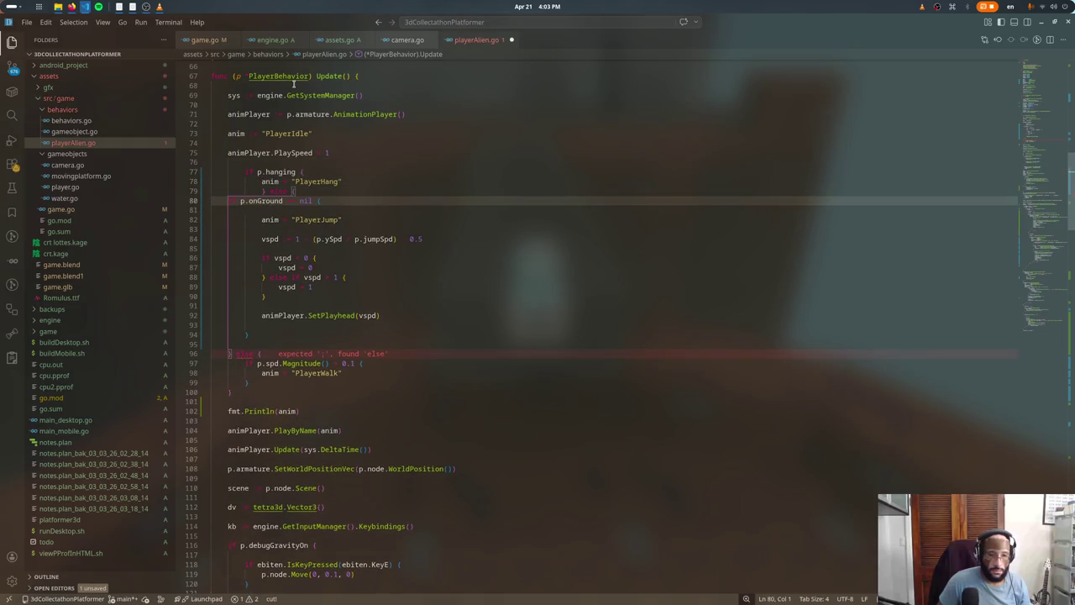
click(247, 391)
key(Return)
key(Return)
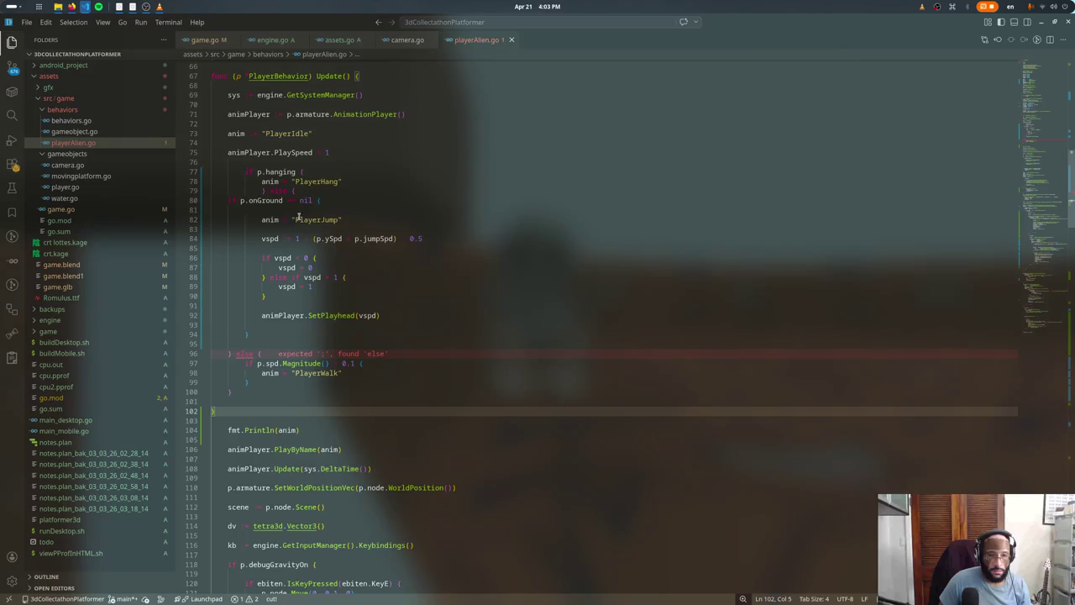
click(272, 335)
key(ctrl+shift+k)
key(ctrl+shift+k)
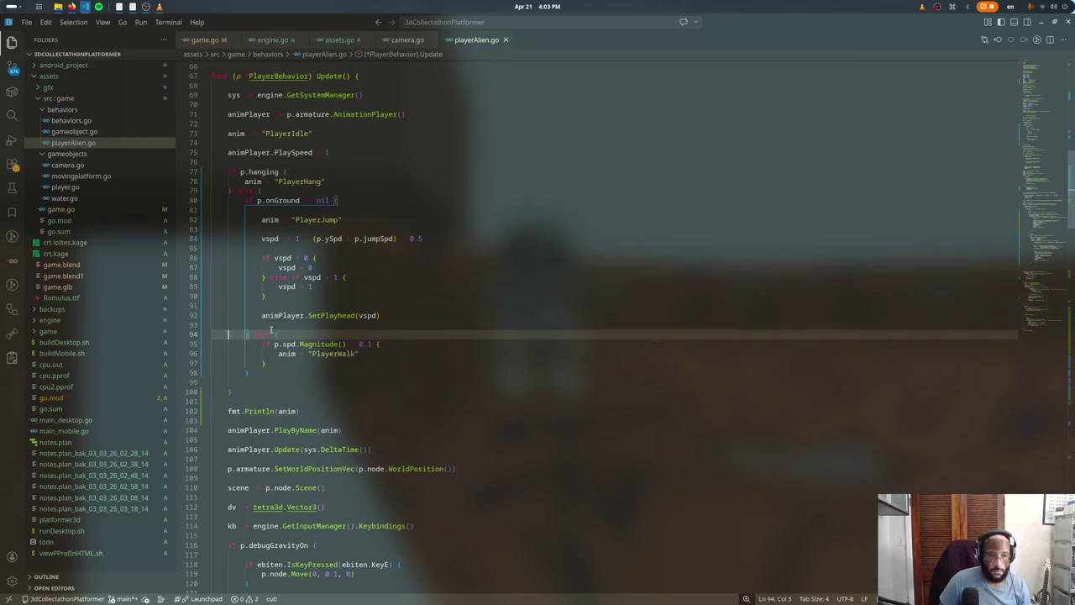
click(280, 191)
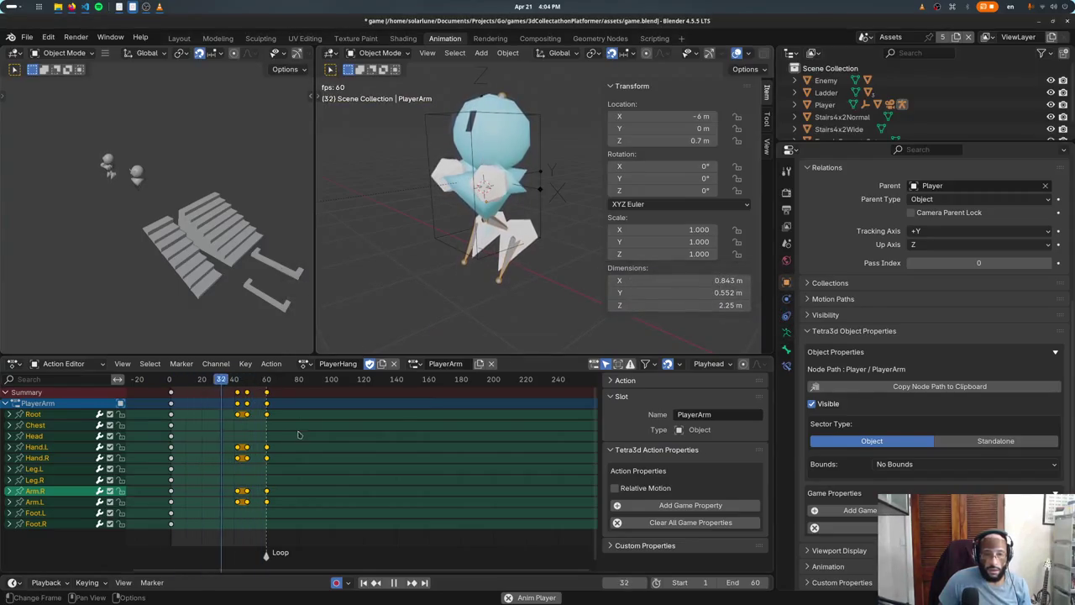
Step: Stop Blender's playback and return the playhead to frame 1
key(space)
click(169, 384)
key(Down)
key(Down)
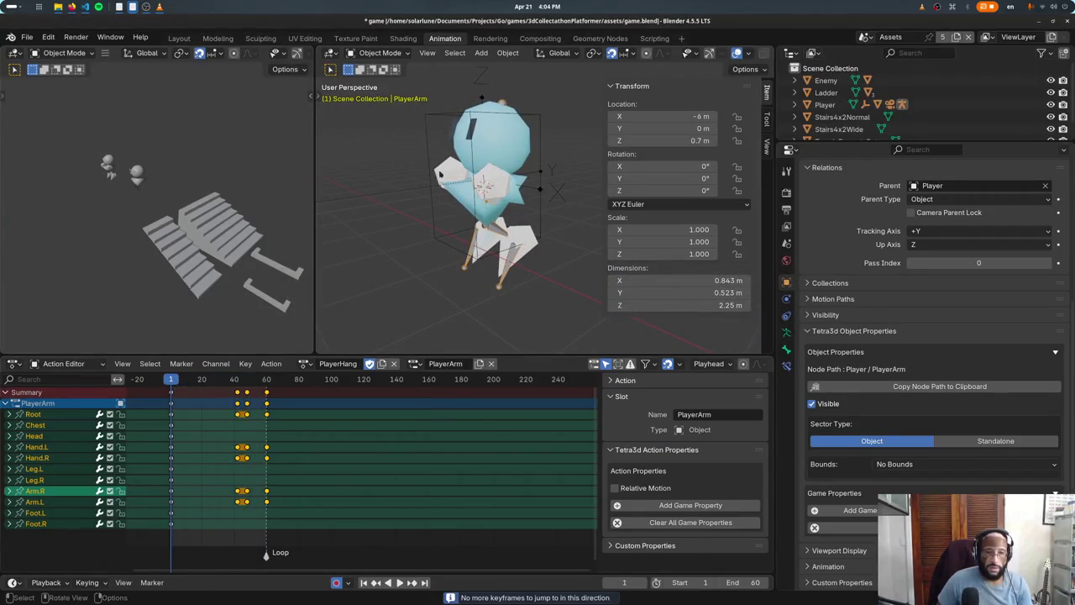
Step: Put PlayerArm in Pose Mode with an X-ray front view and select the Root bone
click(379, 53)
click(378, 84)
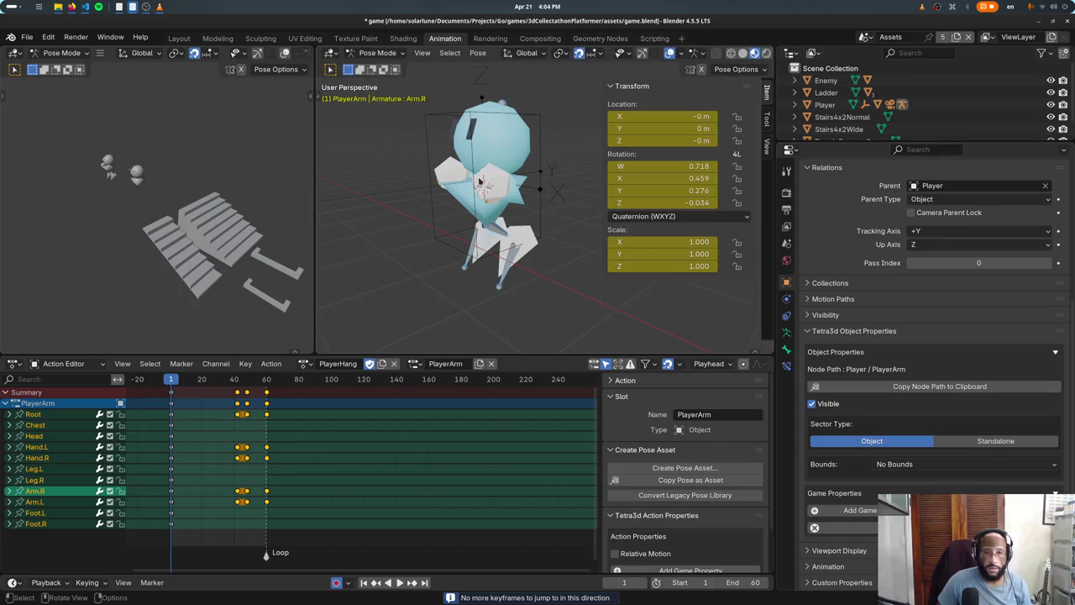
key(KP_3)
key(shift+z)
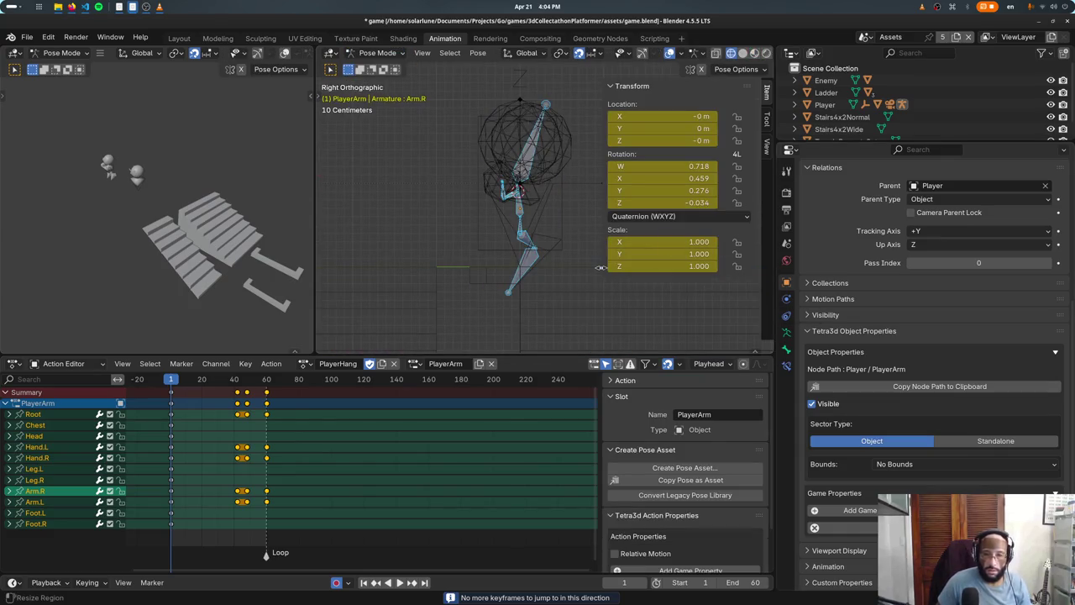
key(shift+z)
key(KP_1)
click(547, 255)
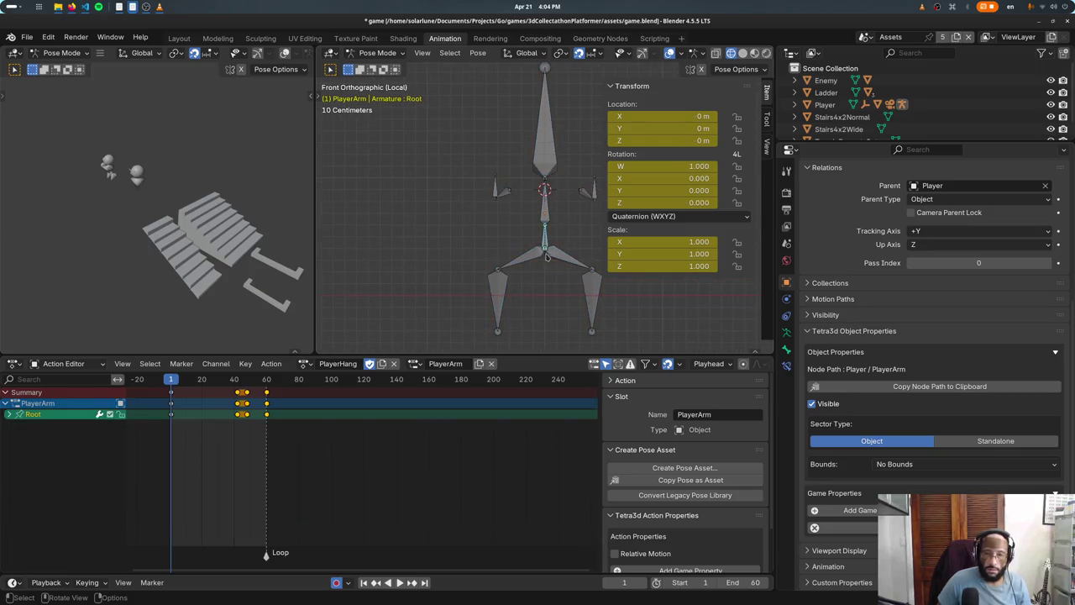
Step: Offset Root 0.1 on Y, keyframe its location at frame 42, and preview playback
key(ctrl+s)
text(gy.1)
key(Return)
key(Up)
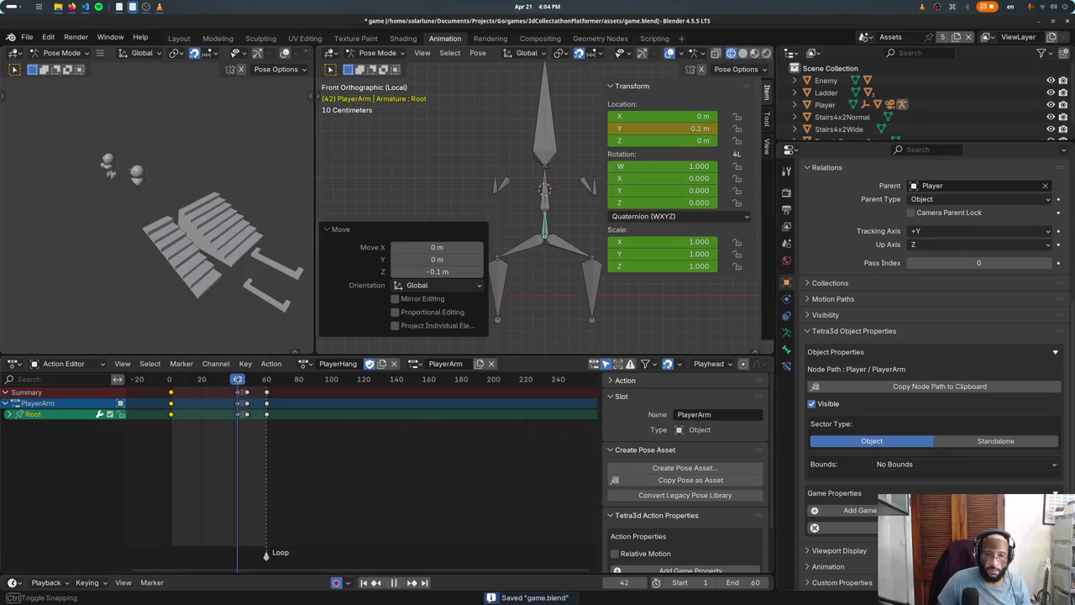
key(i)
key(space)
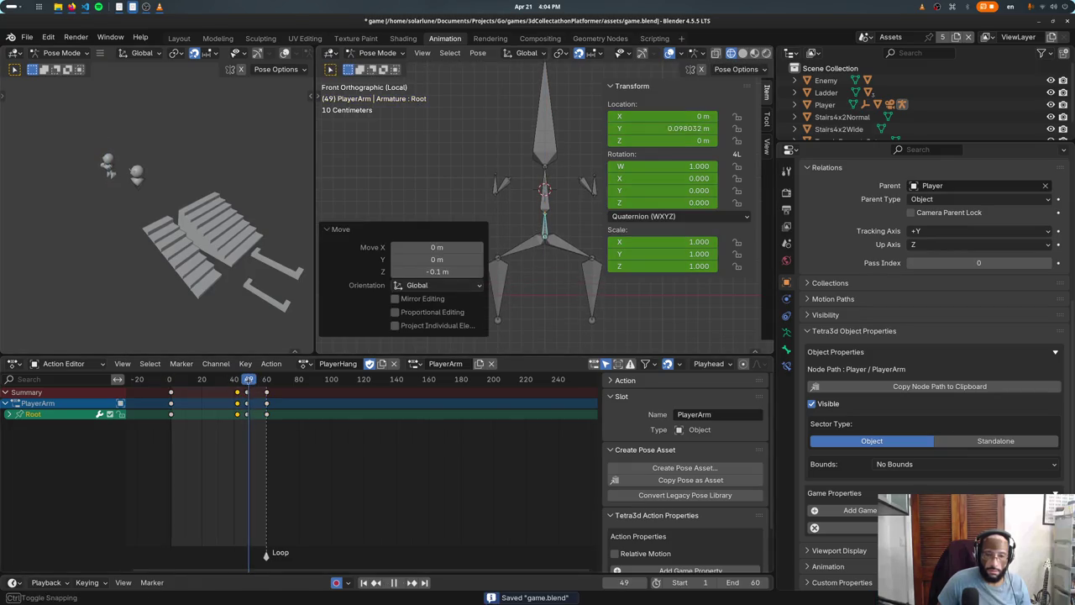
key(i)
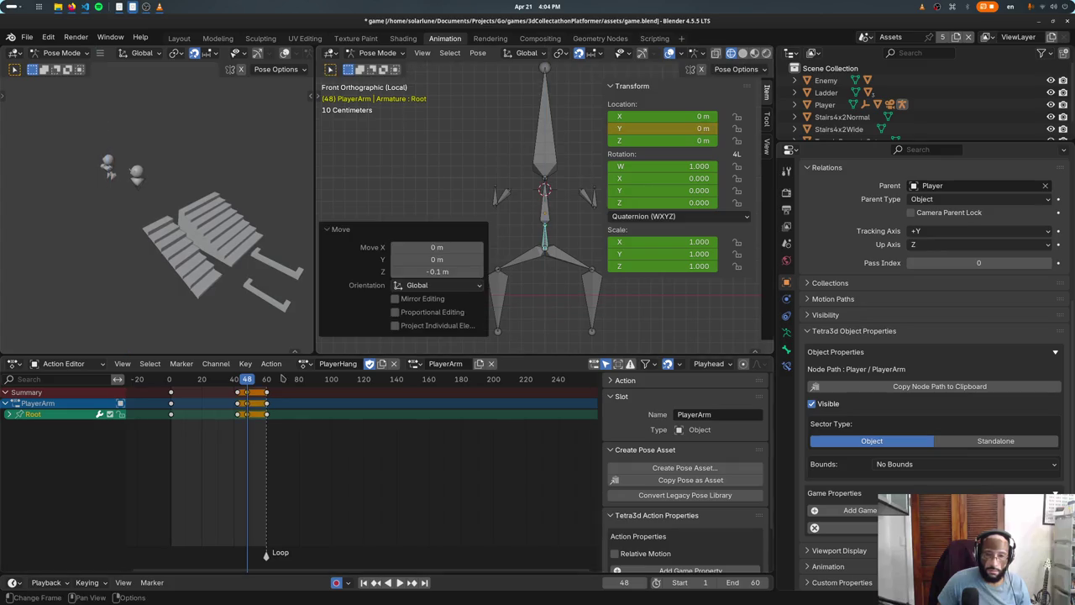
key(space)
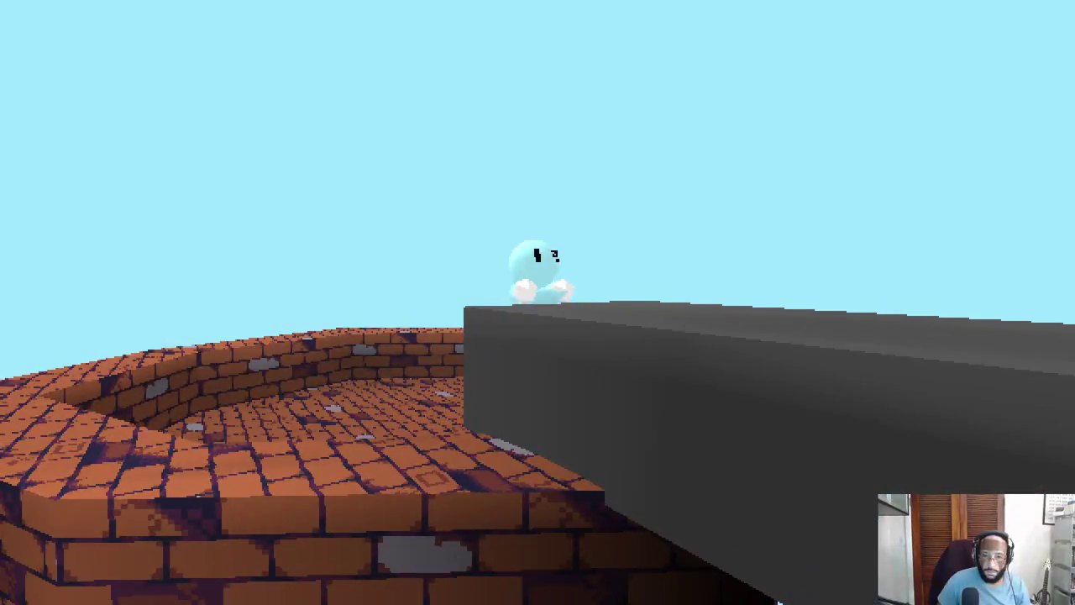
Step: Close the game window and play the animation in Blender
key(Escape)
key(space)
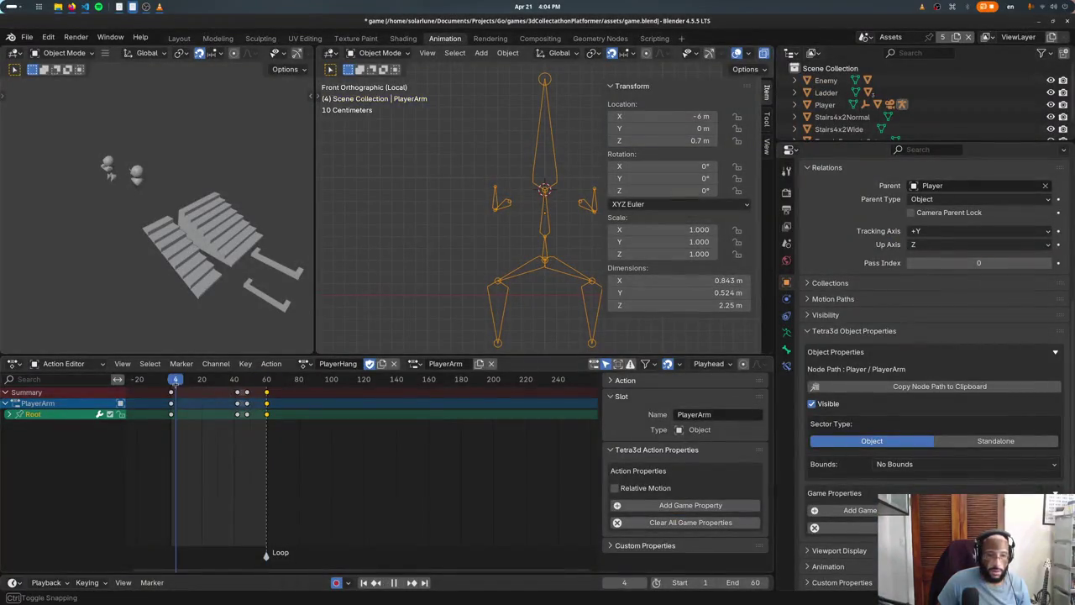
Step: Switch PlayerArm to Pose Mode and move the playhead near frame 1
click(378, 52)
click(376, 81)
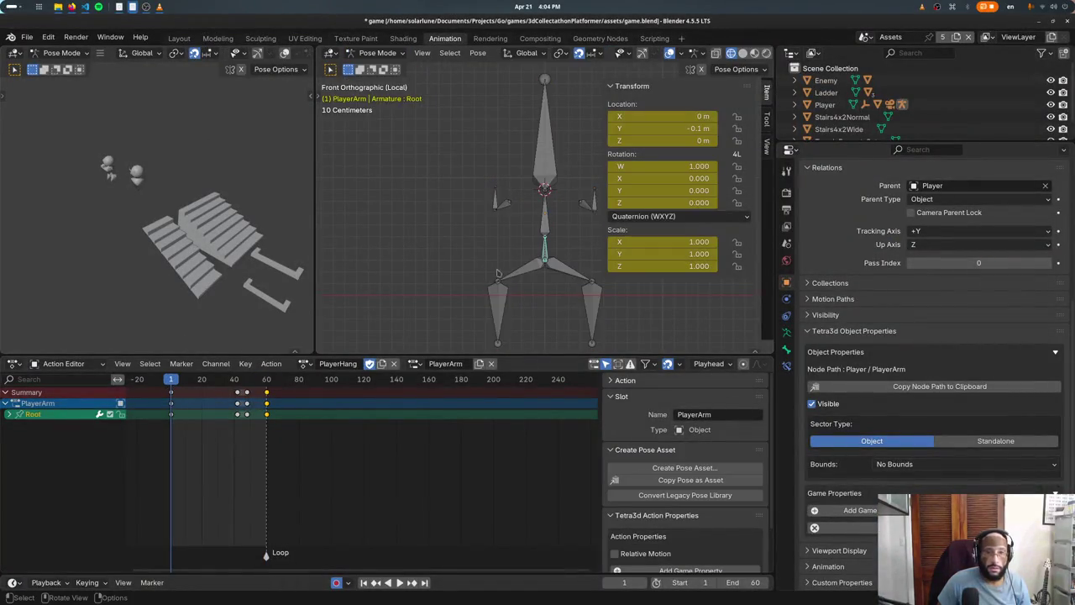
click(172, 383)
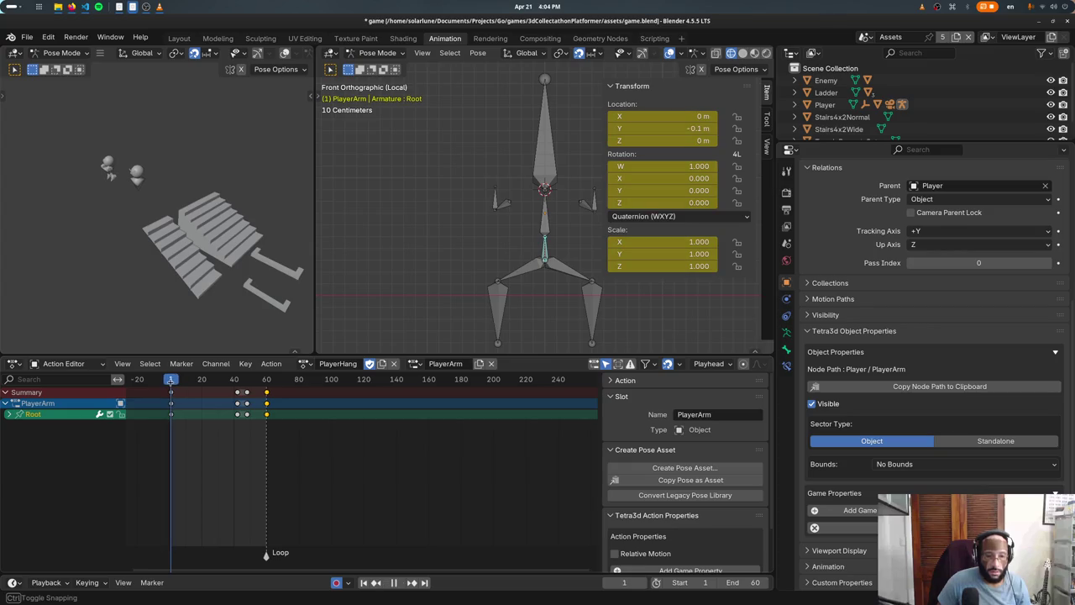
Step: Make the left area a widened Dope Sheet with PlayerHang's Root channels expanded
click(16, 53)
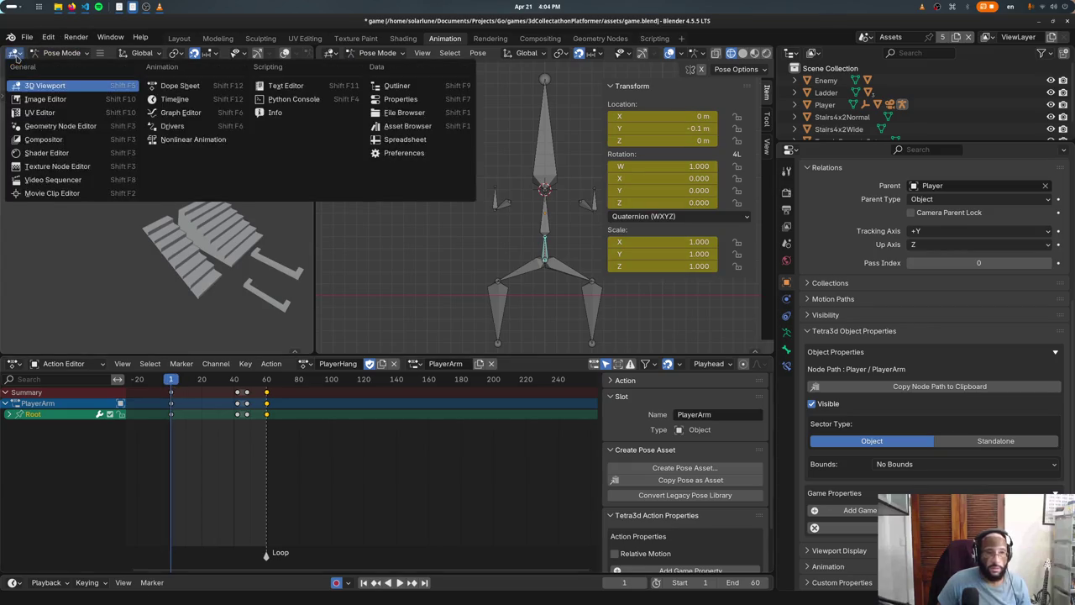
click(205, 87)
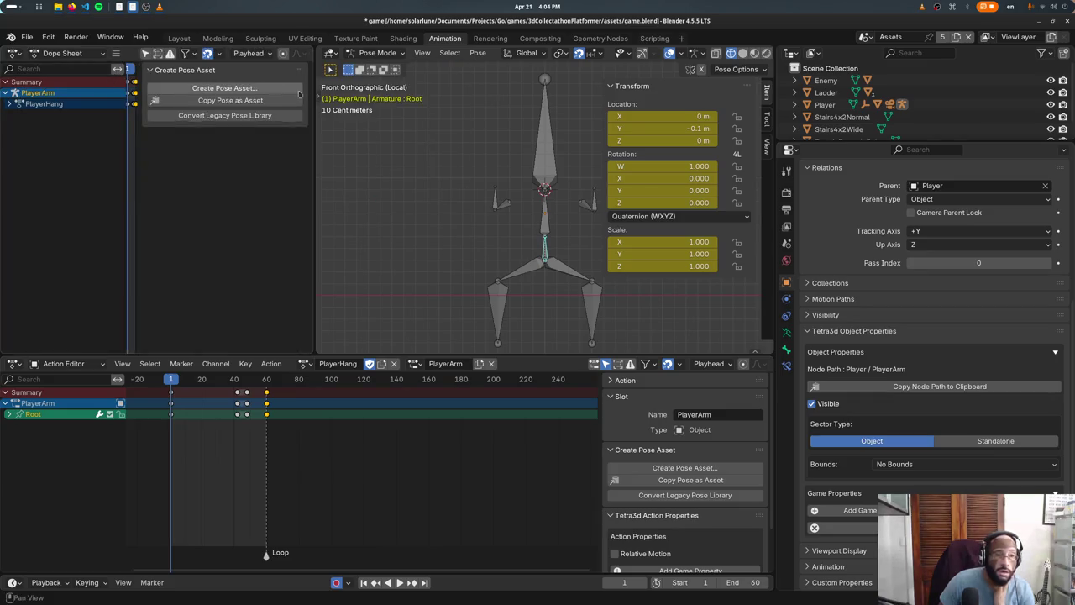
drag(316, 202, 436, 201)
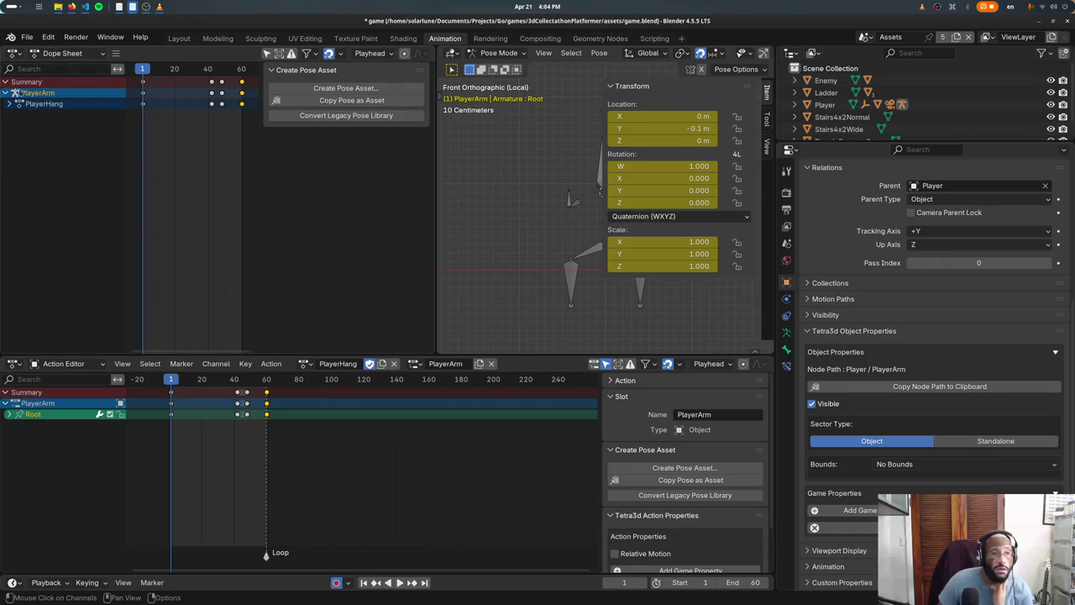
click(9, 103)
click(15, 114)
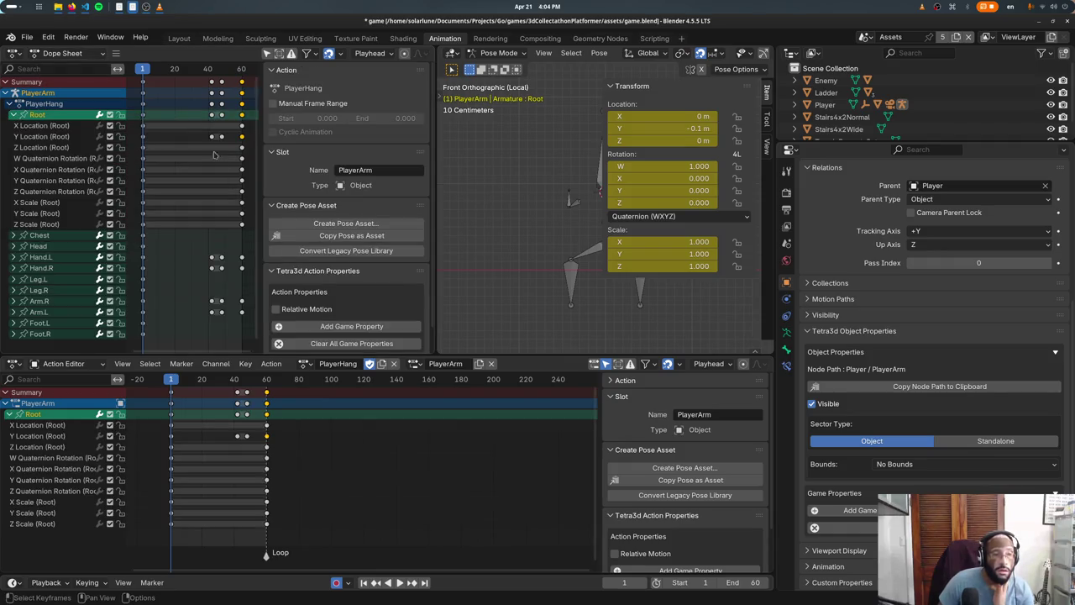
click(147, 138)
scroll(354, 190, down, 1)
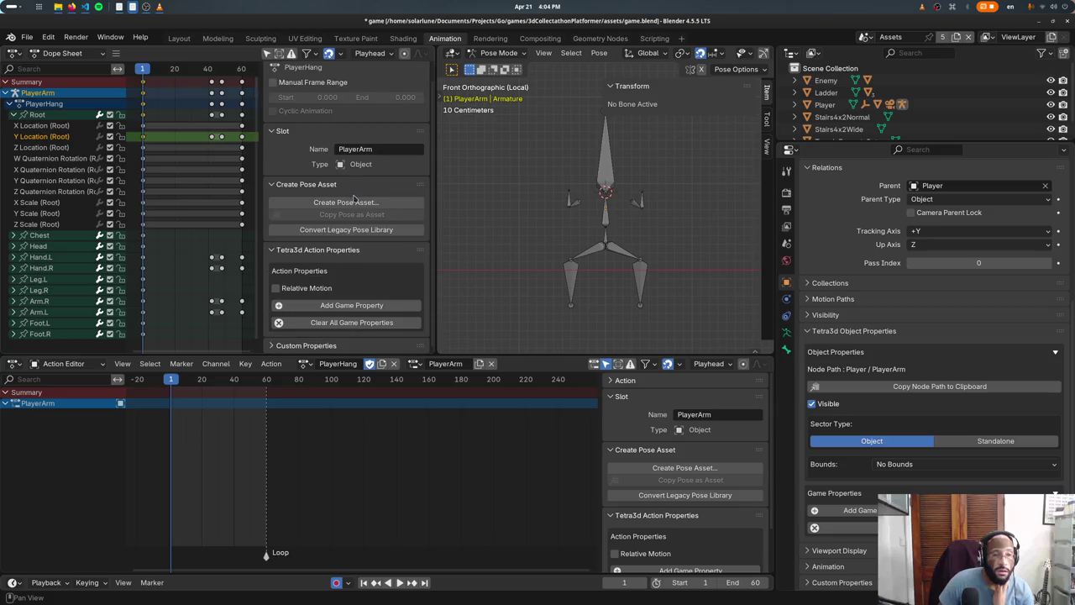
click(306, 185)
click(312, 221)
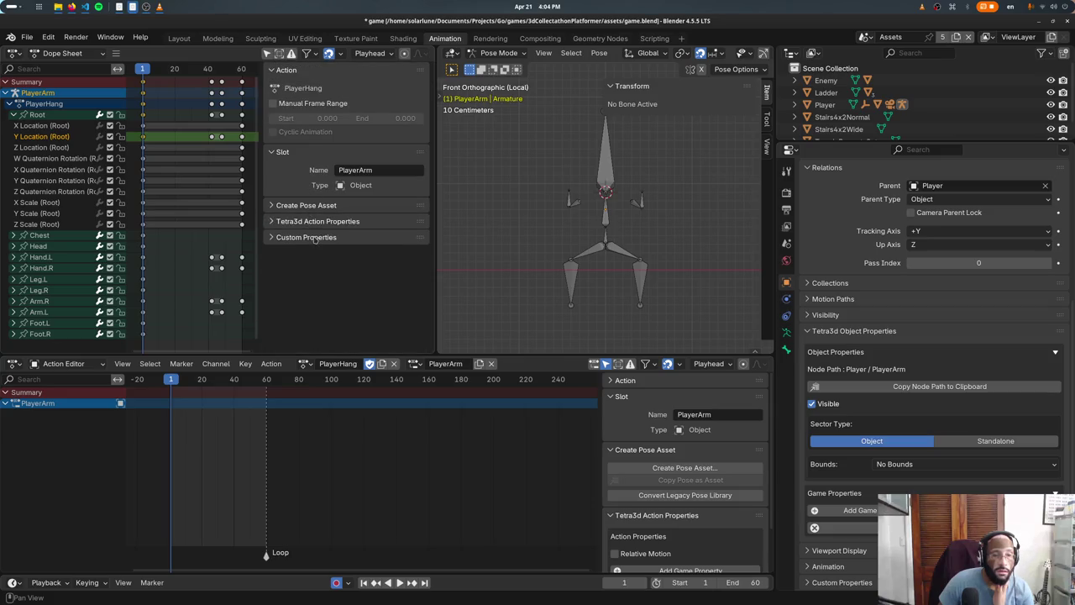
click(283, 154)
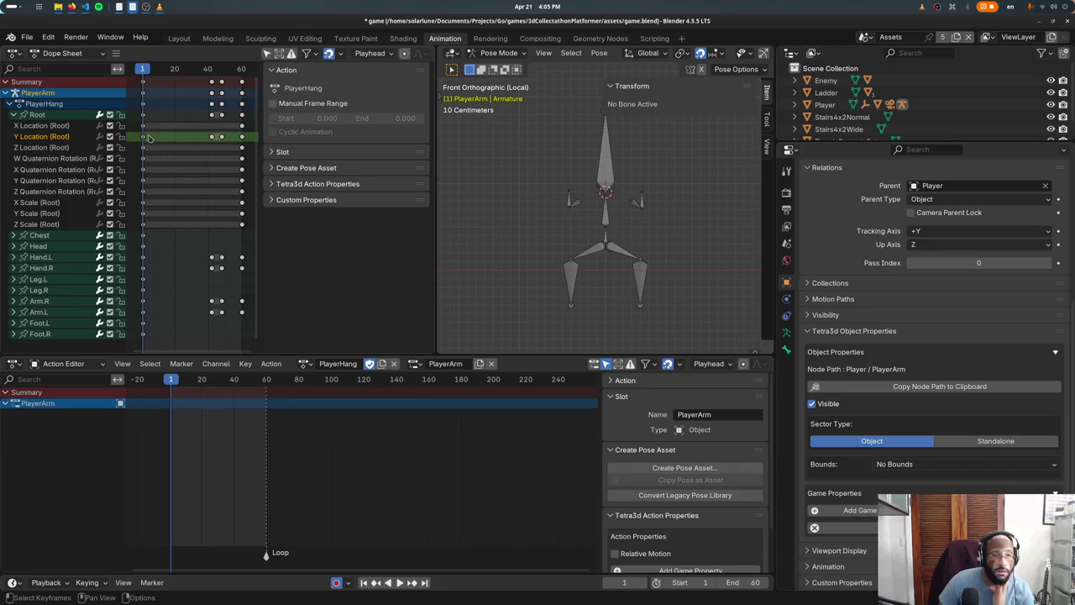
Step: Try the Action Editor mode, then change the area to a Graph Editor
click(60, 54)
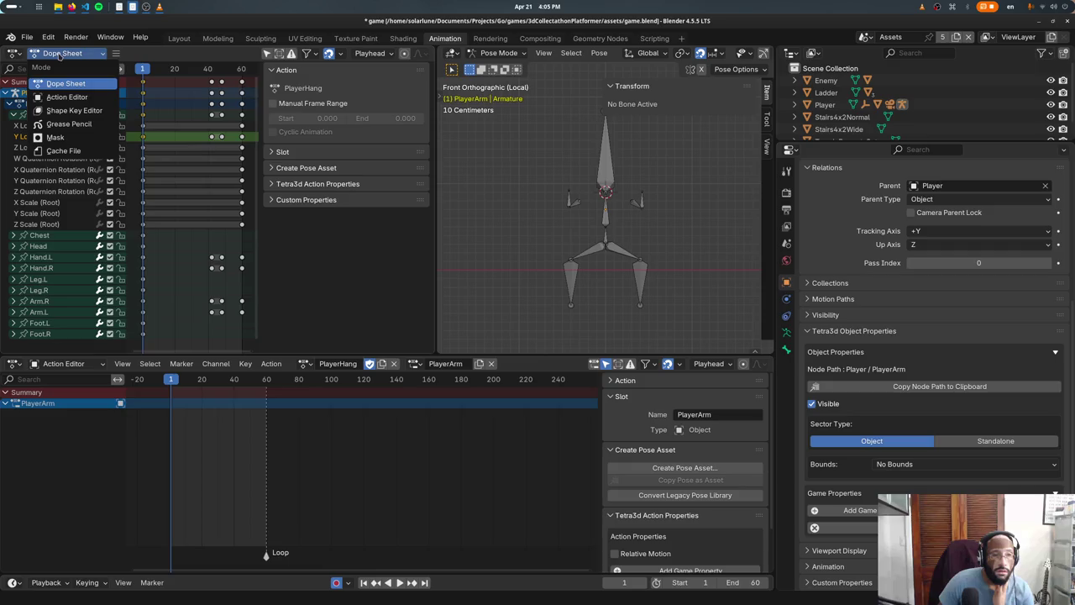
click(64, 96)
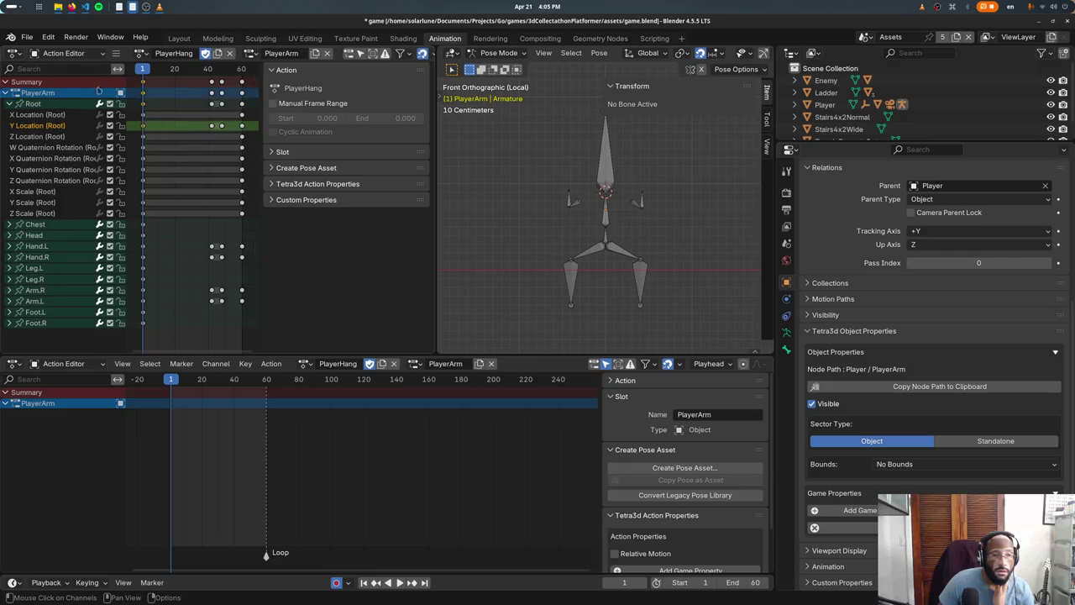
click(65, 55)
click(16, 56)
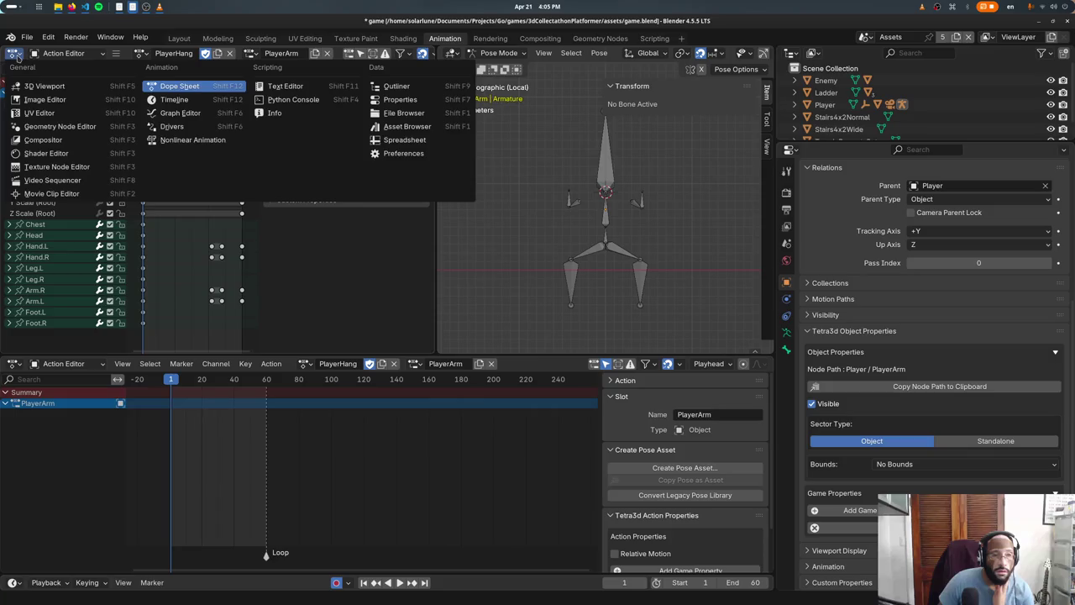
click(179, 116)
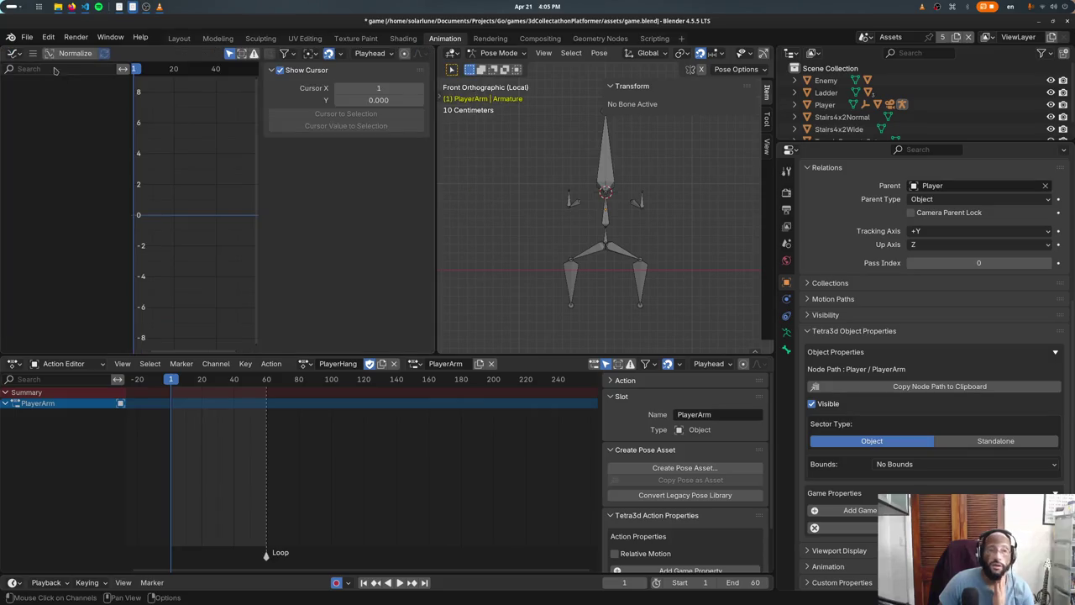
Step: Resize the Graph Editor and frame the Root bone's location curves
click(33, 53)
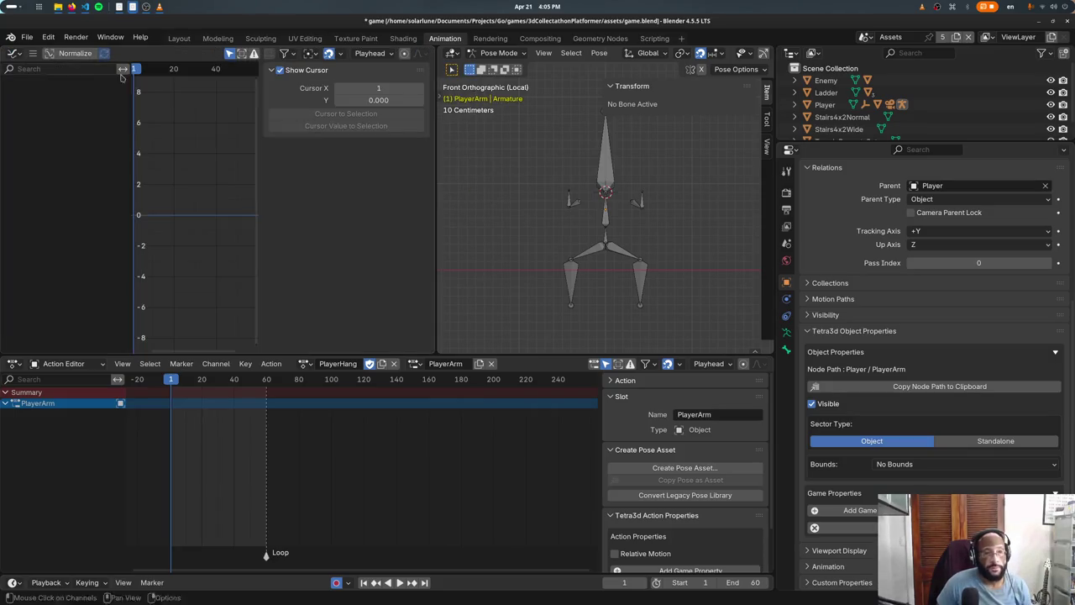
drag(436, 156, 528, 157)
drag(672, 146, 476, 152)
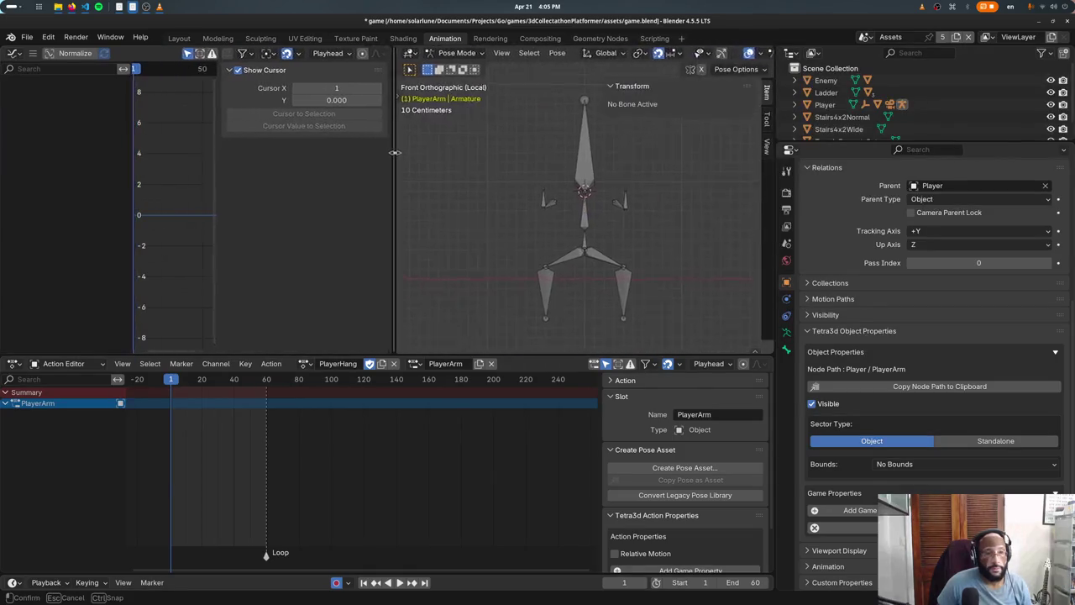
click(622, 186)
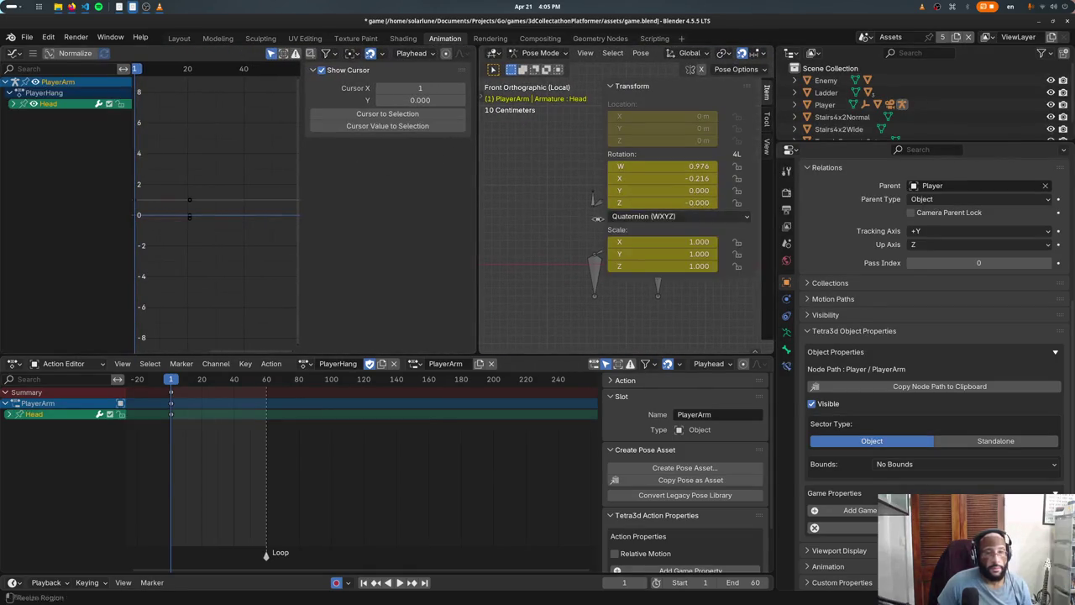
click(14, 107)
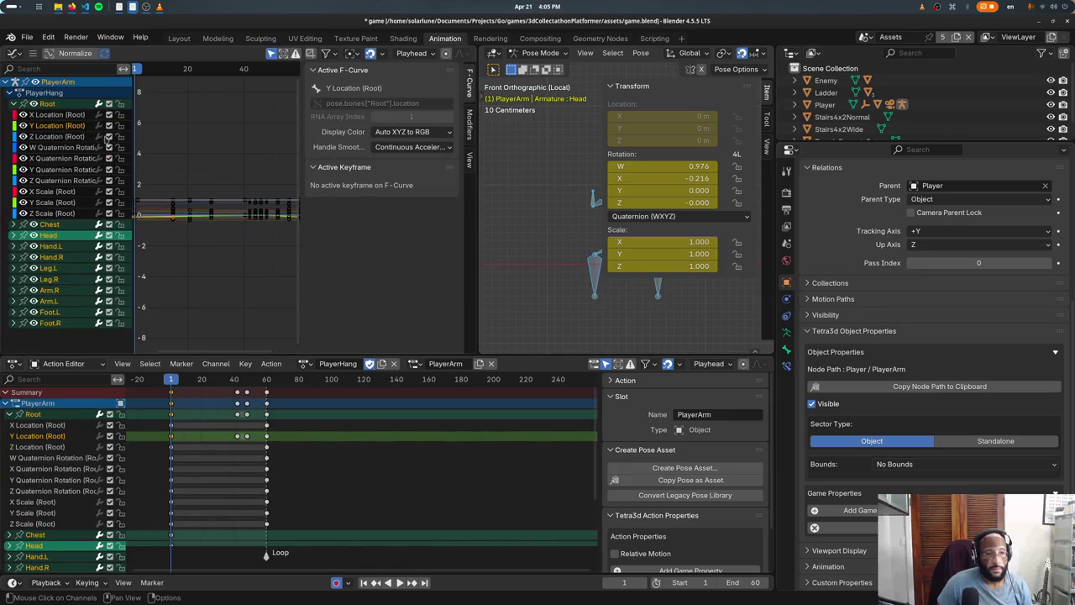
key(Home)
click(53, 136)
click(59, 125)
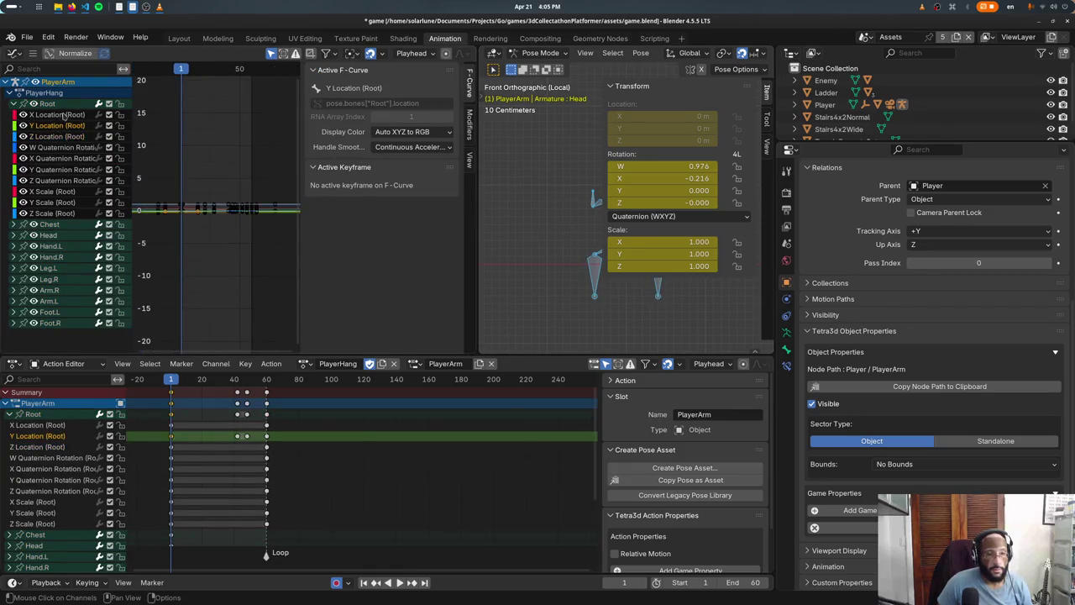
click(57, 136)
key(Home)
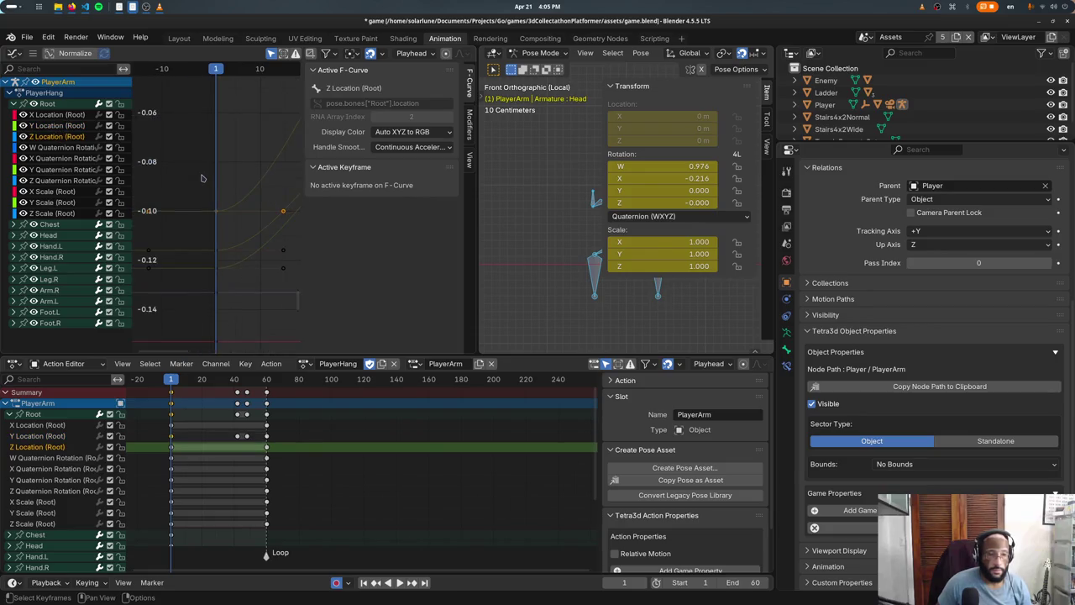
scroll(202, 178, down, 3)
scroll(202, 179, down, 3)
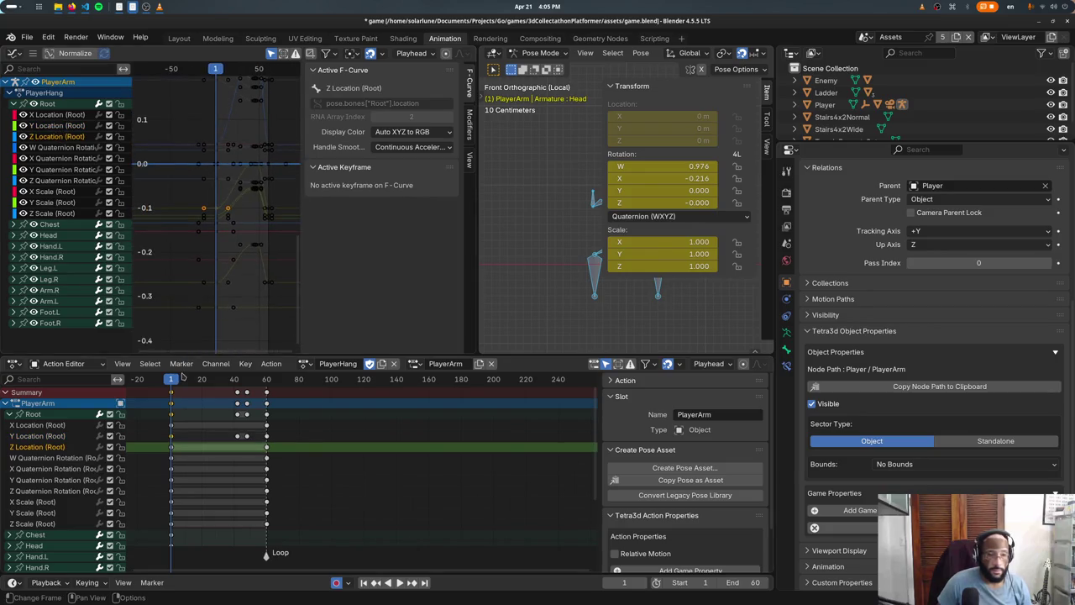
Step: Play the animation and select all keys on the Root Y Location curve
key(space)
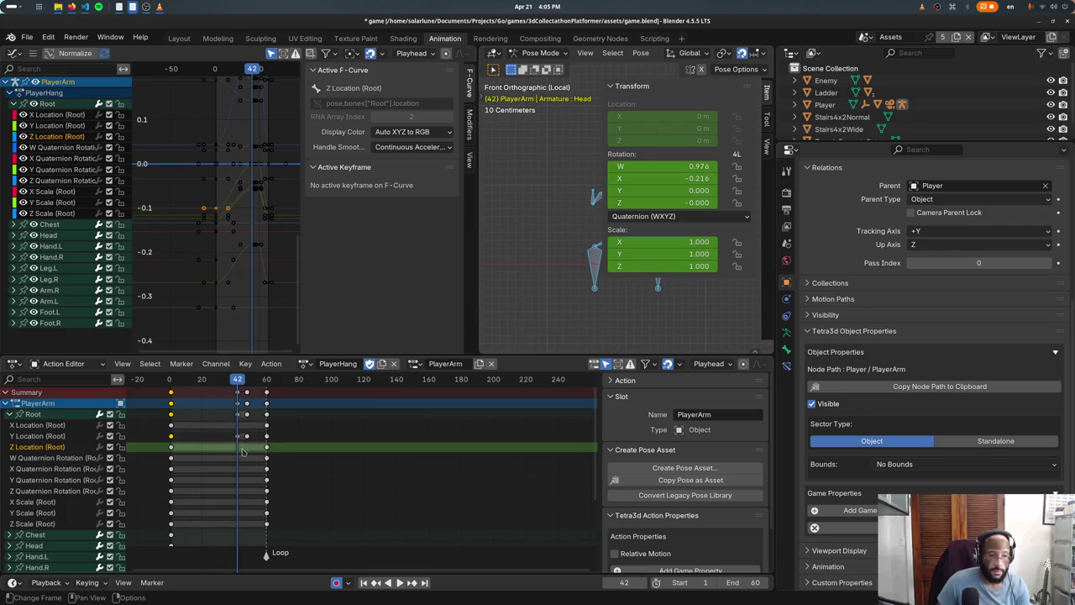
click(238, 437)
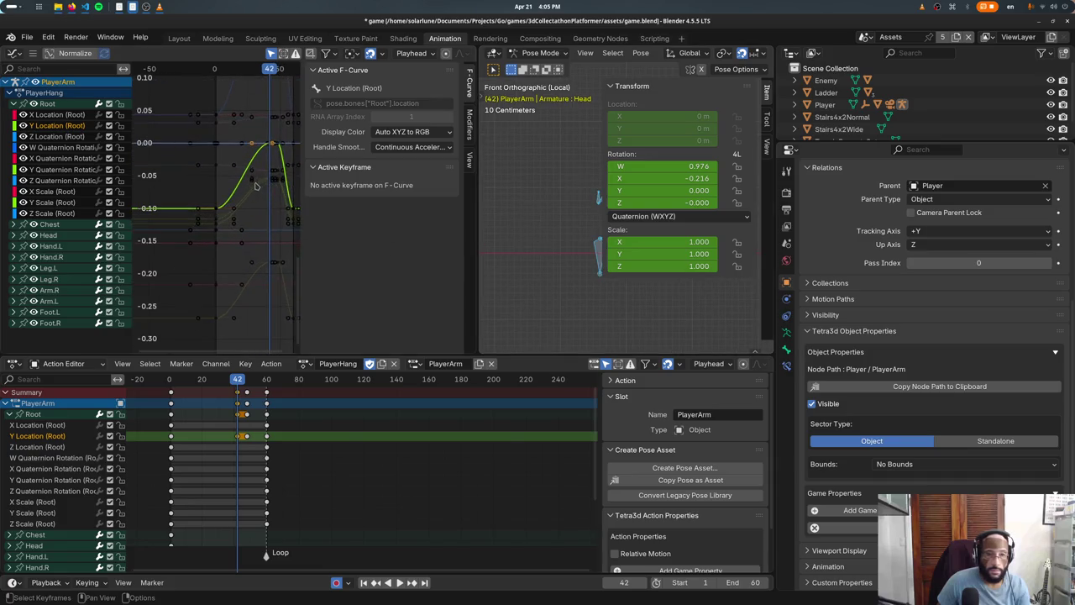
scroll(202, 200, up, 4)
middle_drag(203, 197, 270, 201)
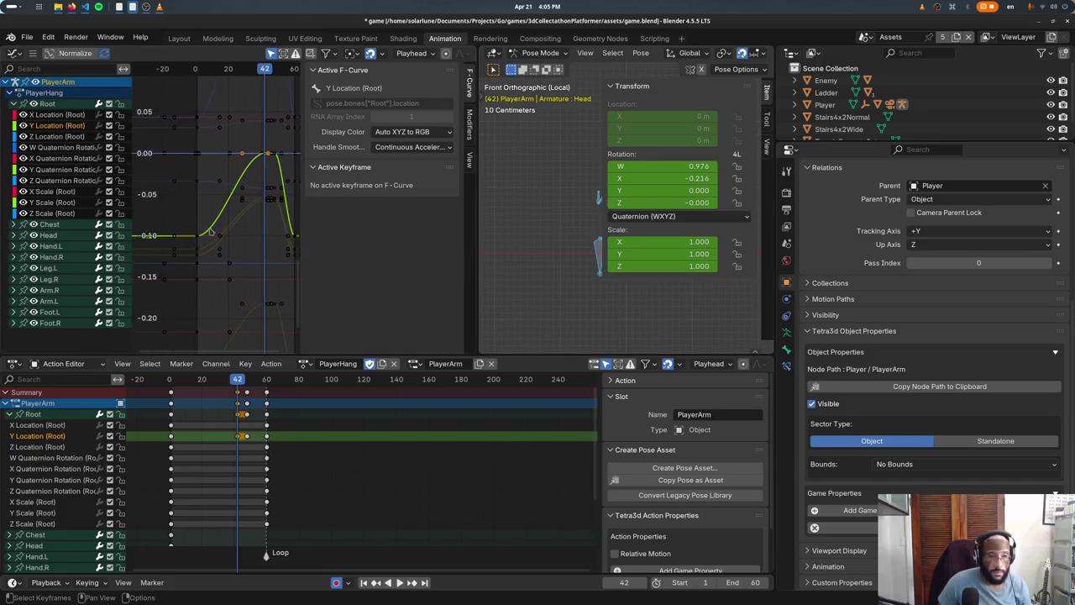
click(199, 236)
ctrl+scroll(249, 251, down, 2)
key(a)
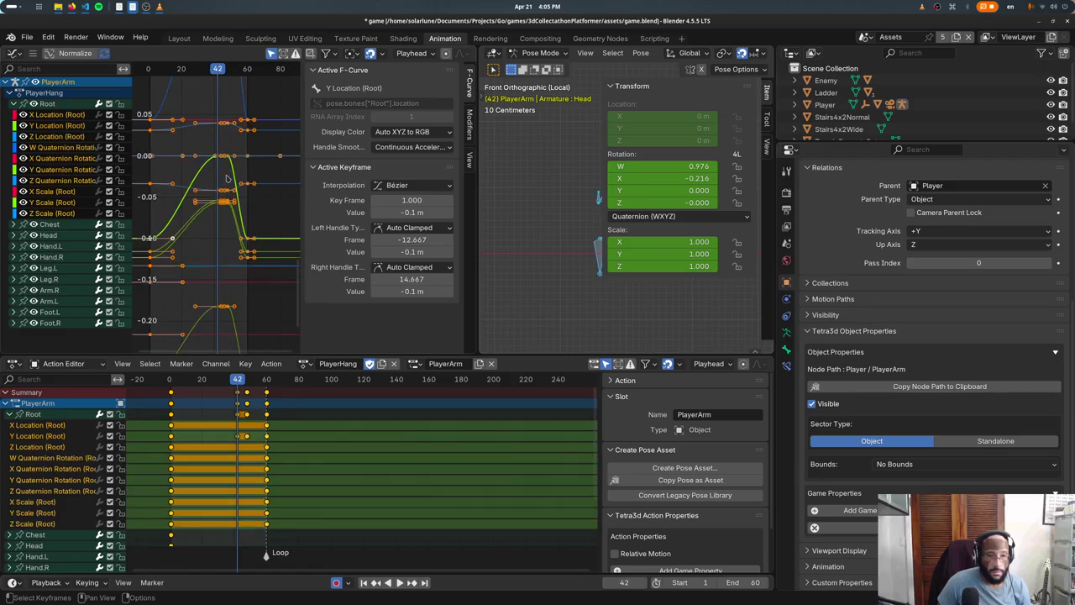
key(alt+a)
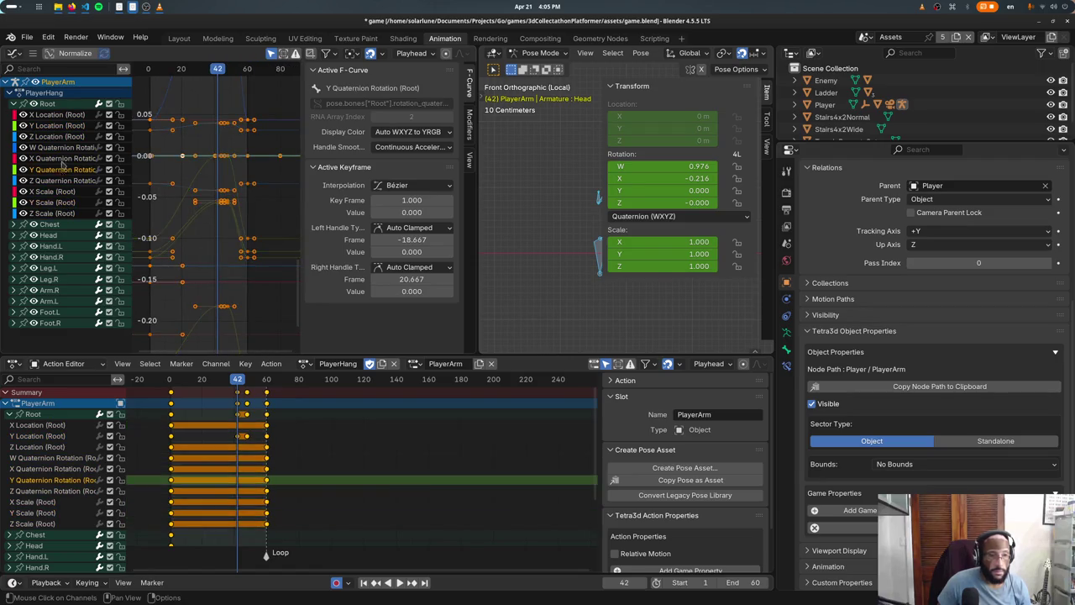
click(54, 125)
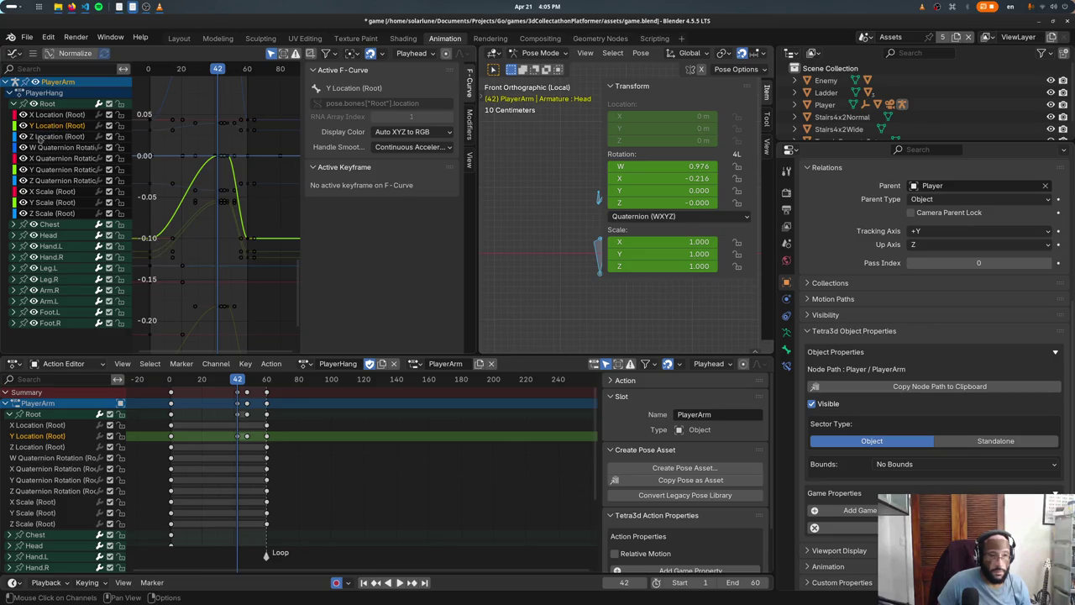
double_click(47, 129)
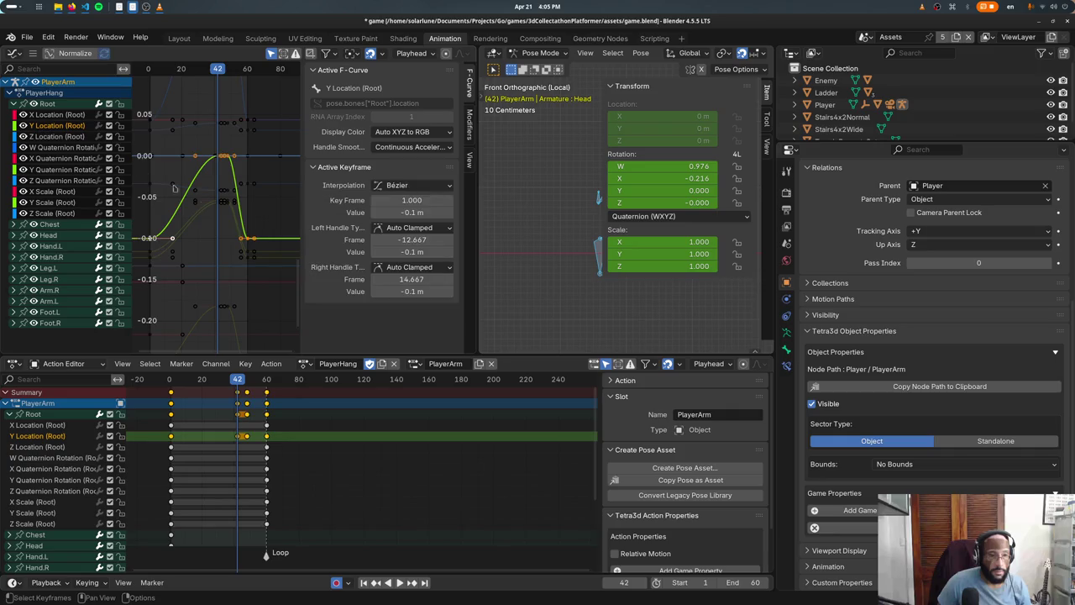
Step: Lower the Y Location keys by -0.1 and save to test in the game
key(g)
key(y)
key(Escape)
key(g)
key(Escape)
text(-0.1)
key(Return)
key(ctrl+s)
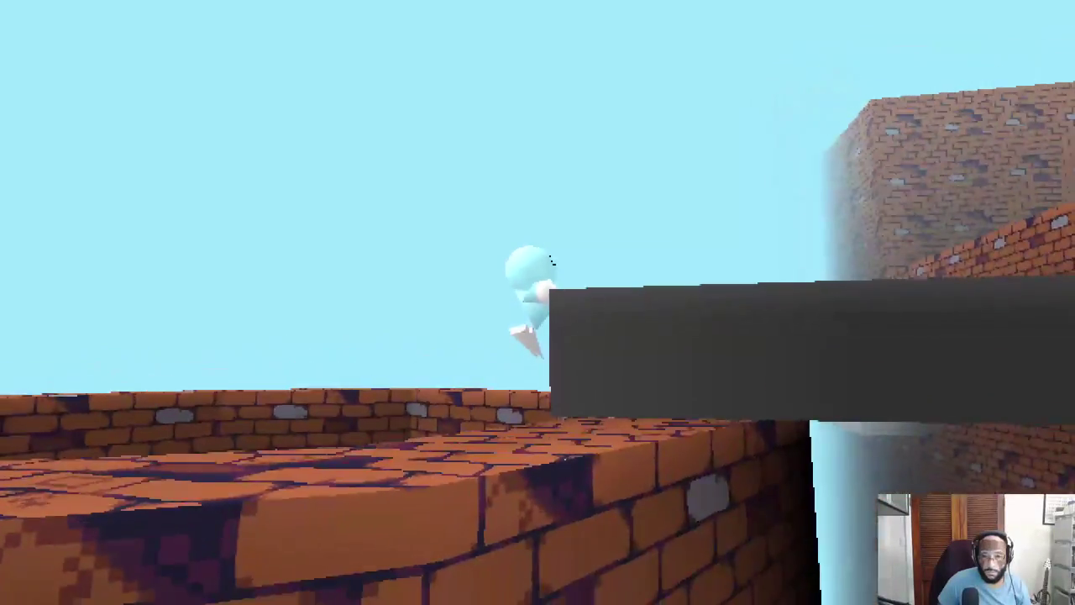
Step: Lower the Y Location keys further to -0.3 m and save again
key(Escape)
key(ctrl+Tab)
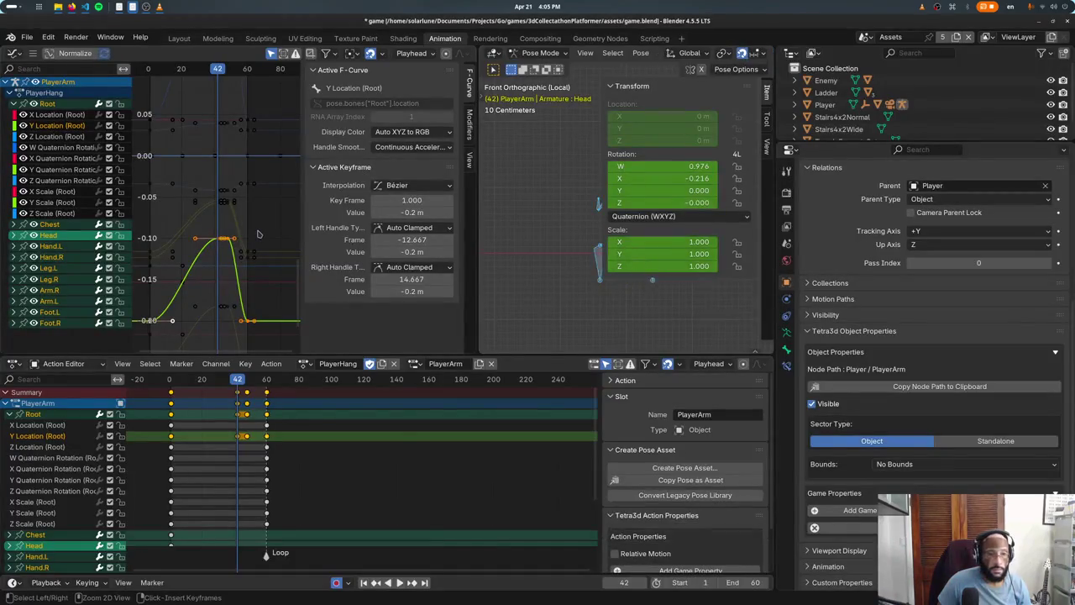
key(g)
click(257, 231)
key(ctrl+s)
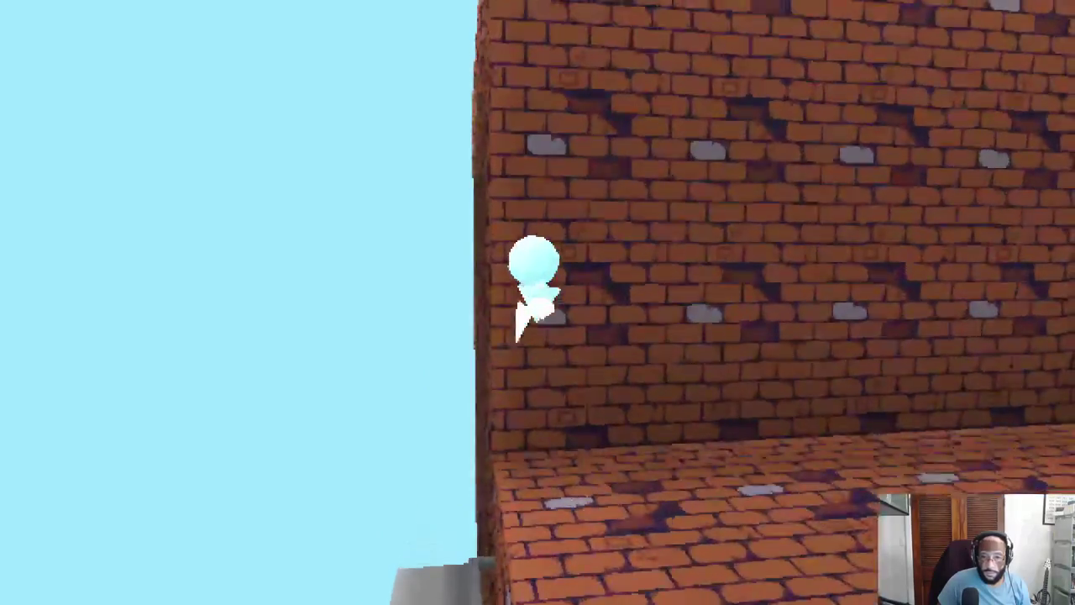
Step: Run the character through the level, climbing ledges and crossing brick platforms to the grey block
key(w)
key(s)
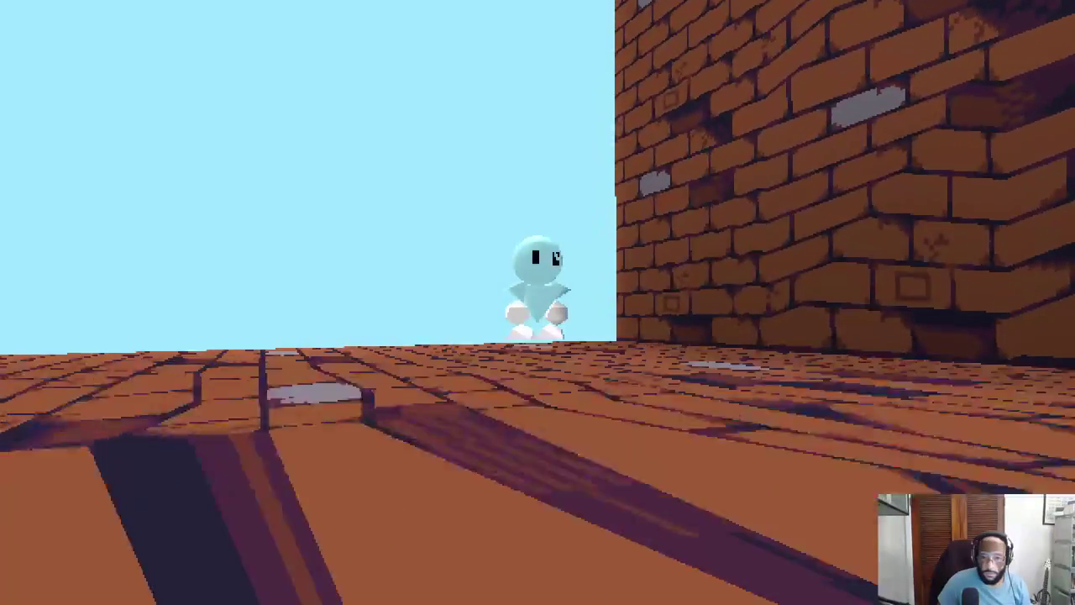
key(s)
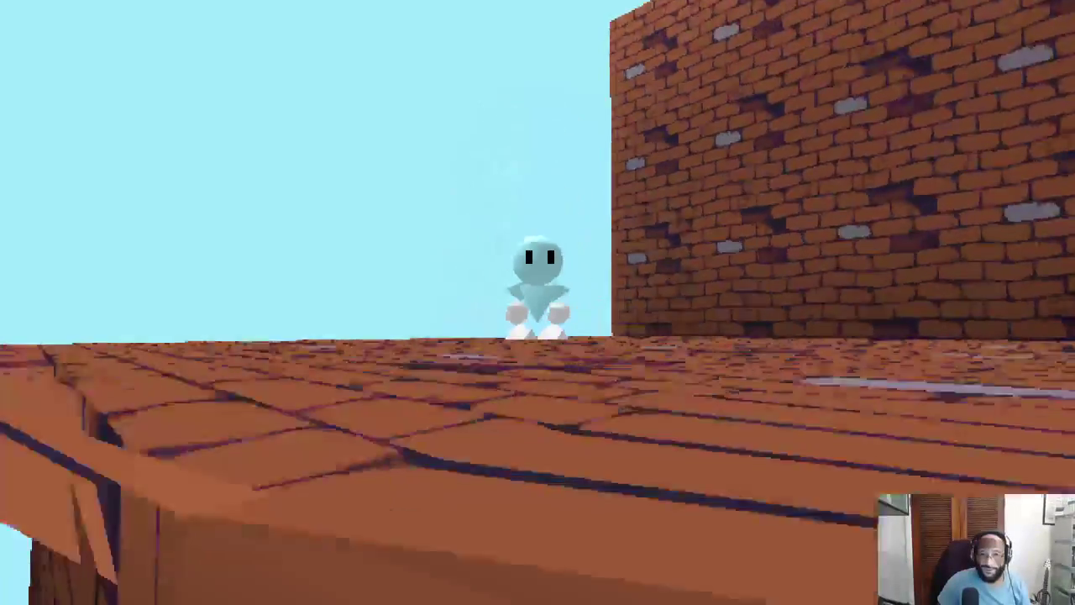
key(s)
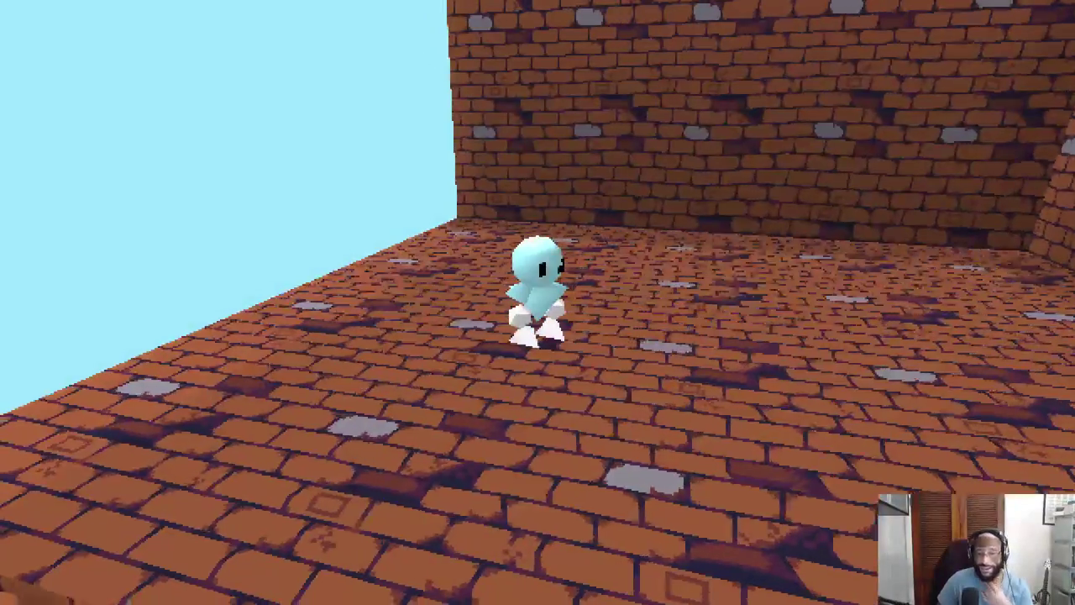
key(w)
key(s)
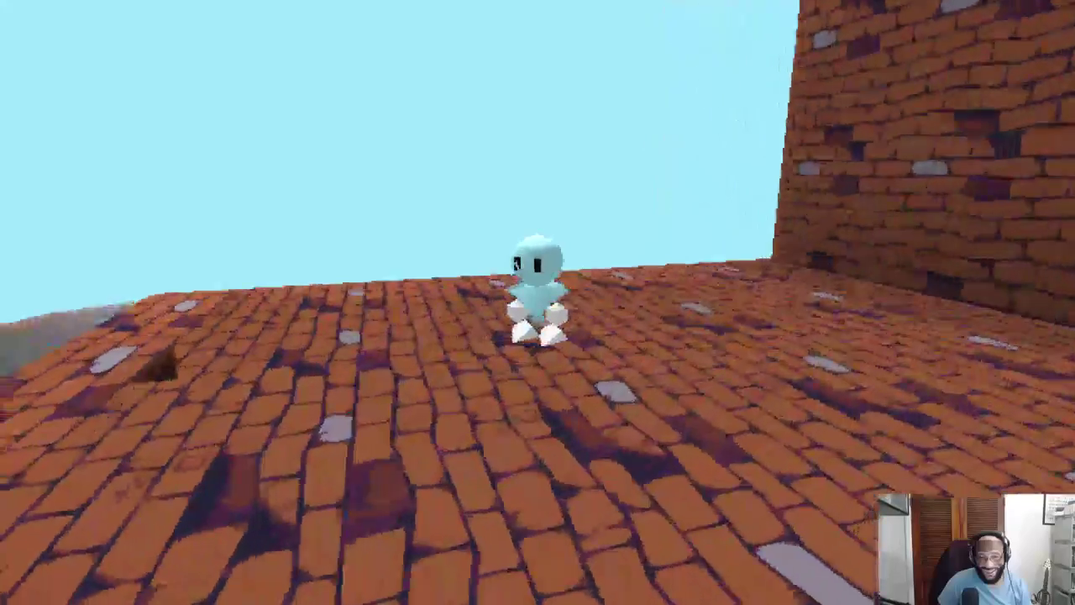
key(s)
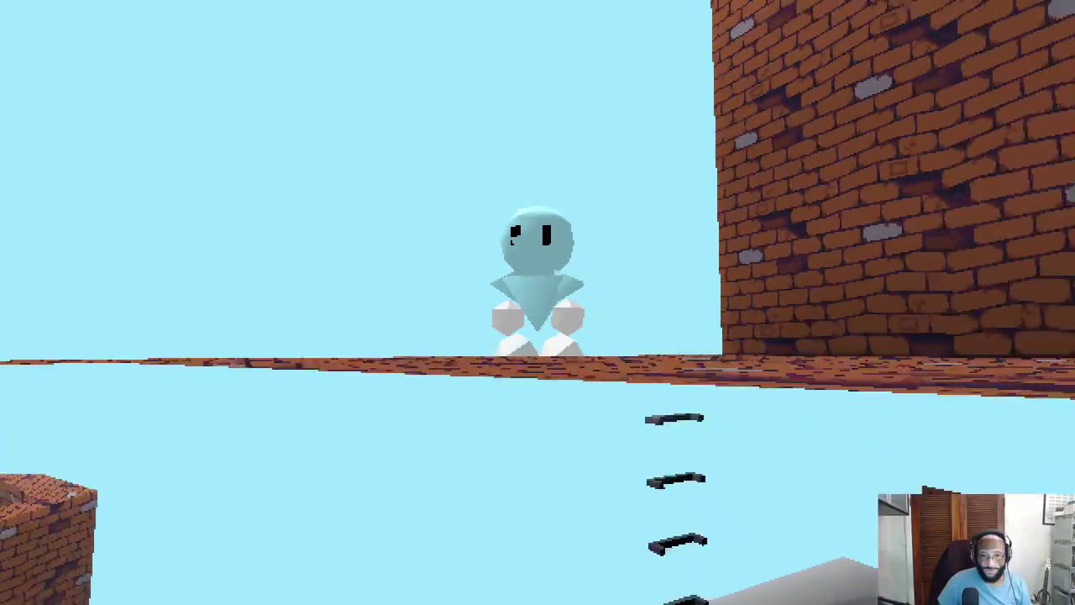
key(w)
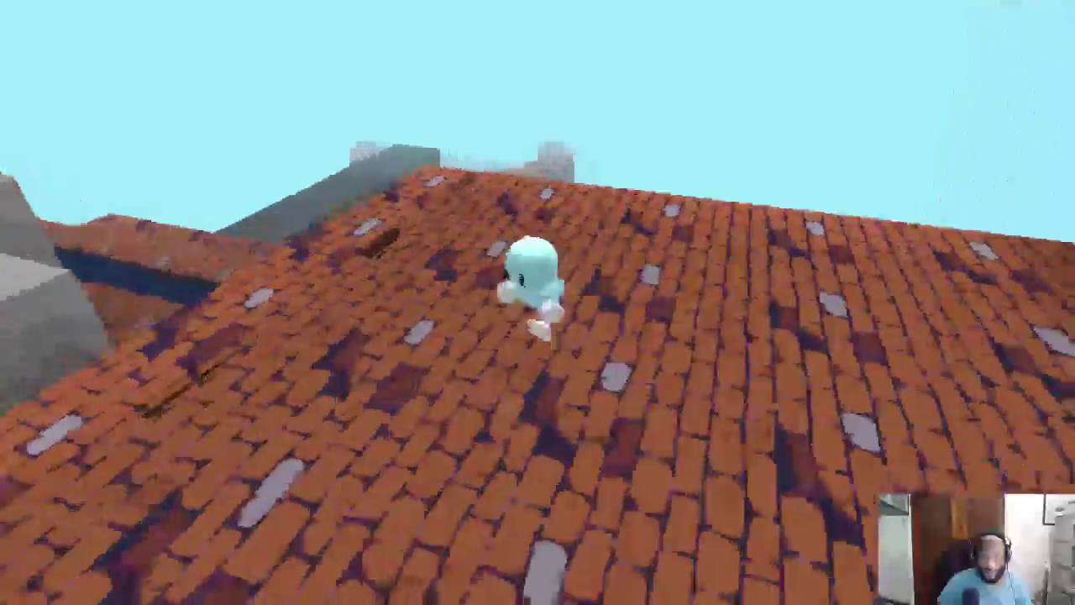
key(w)
key(s)
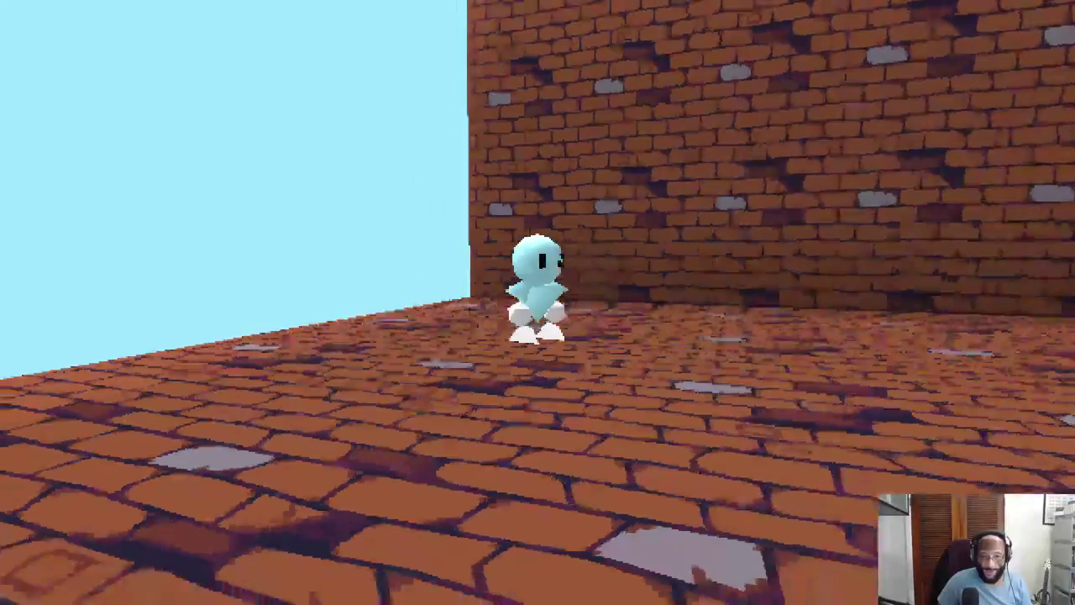
key(w)
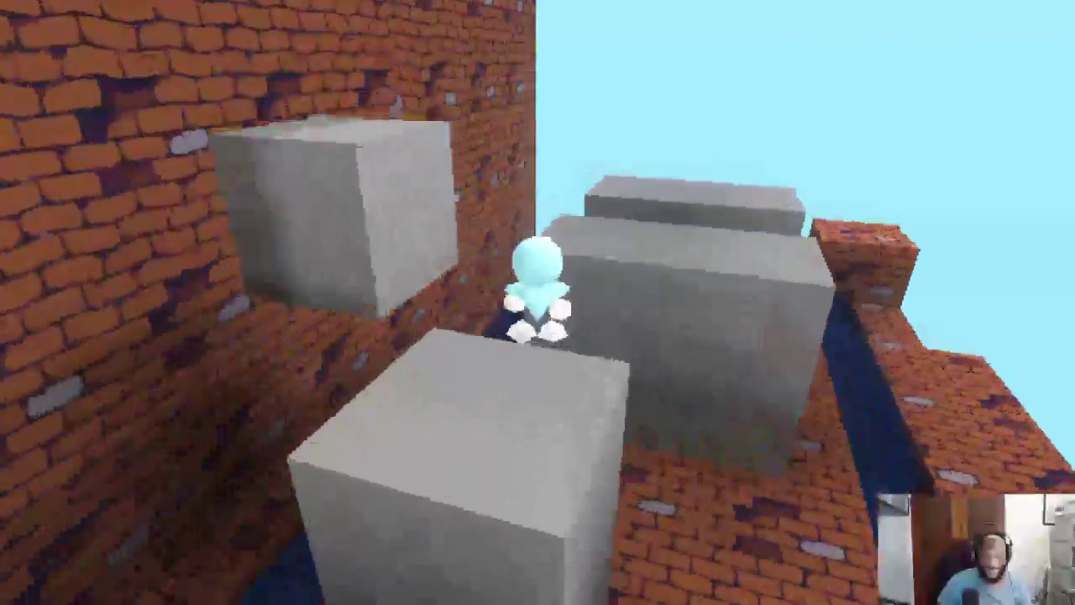
key(w)
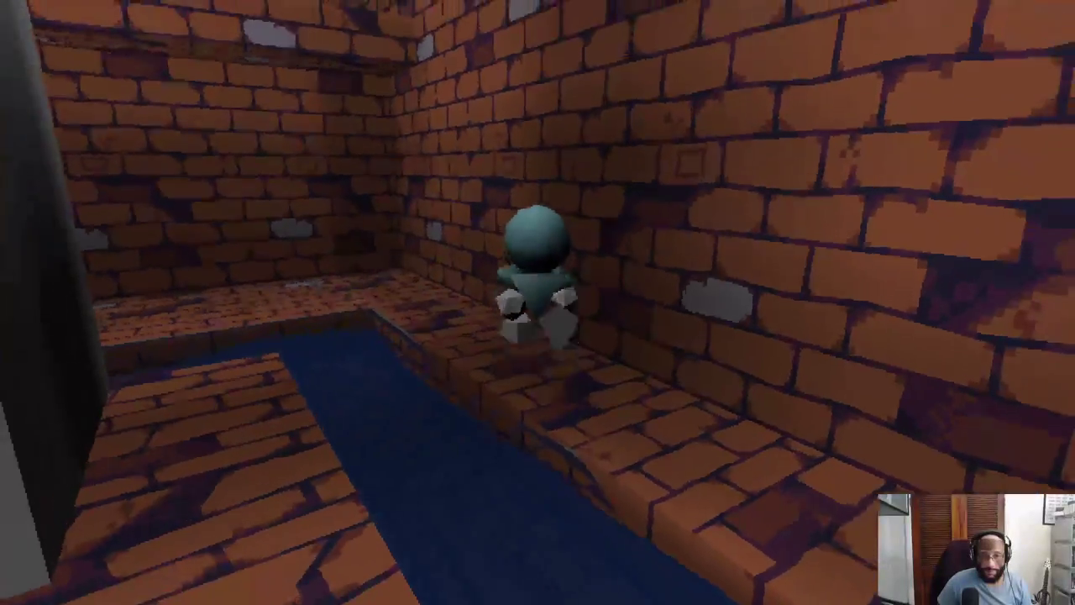
key(s)
key(w)
key(w)
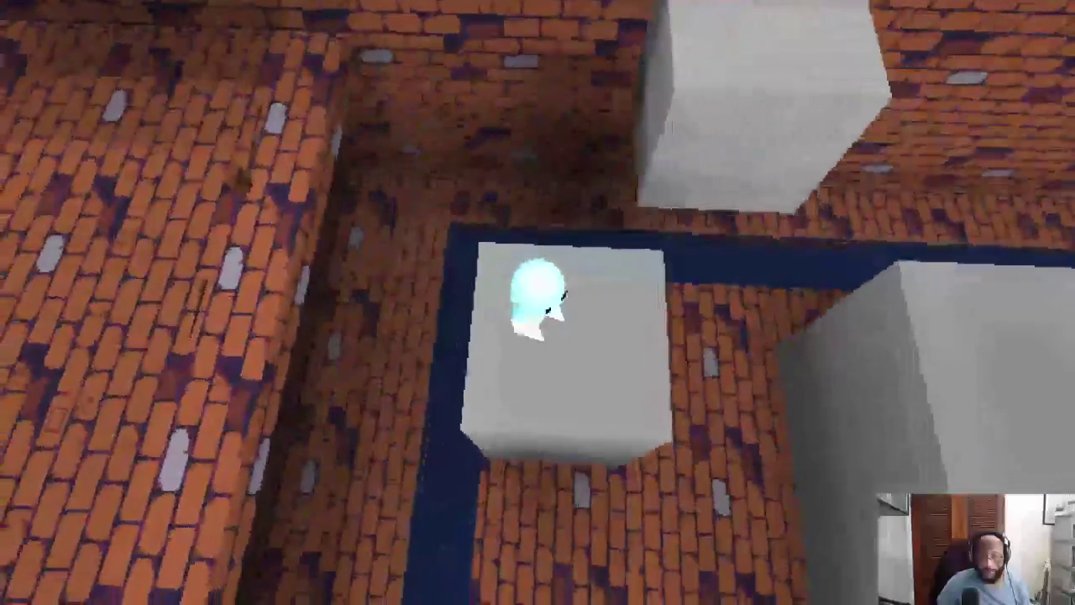
key(super)
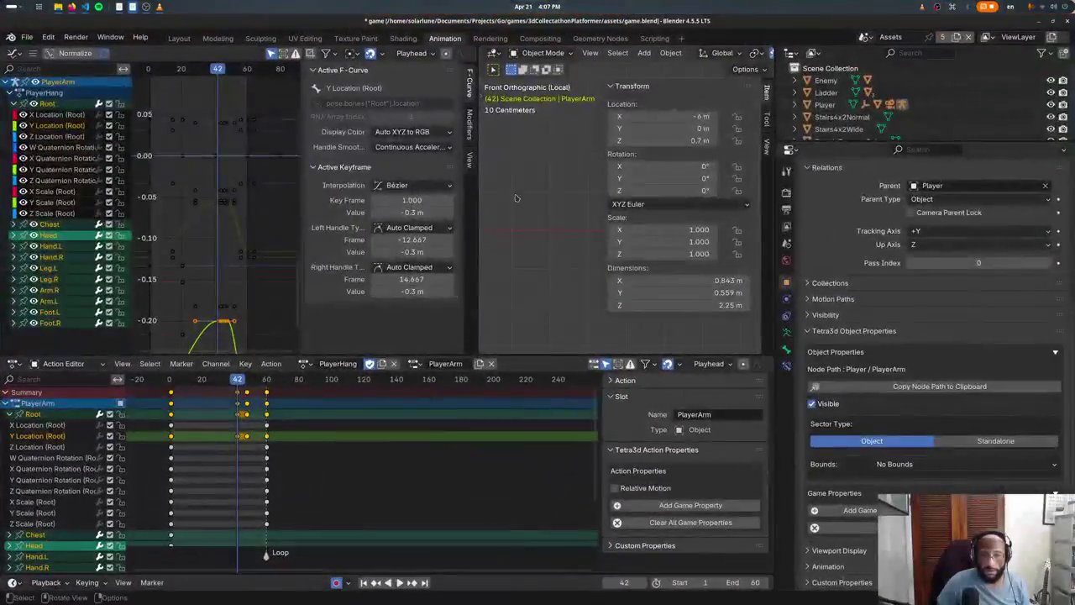
Step: Show the Test scene in the Layout workspace and frame the MovingPlatform block
click(179, 38)
click(865, 37)
click(875, 68)
mouse_move(404, 300)
middle_down()
mouse_move(377, 305)
mouse_move(376, 328)
middle_up()
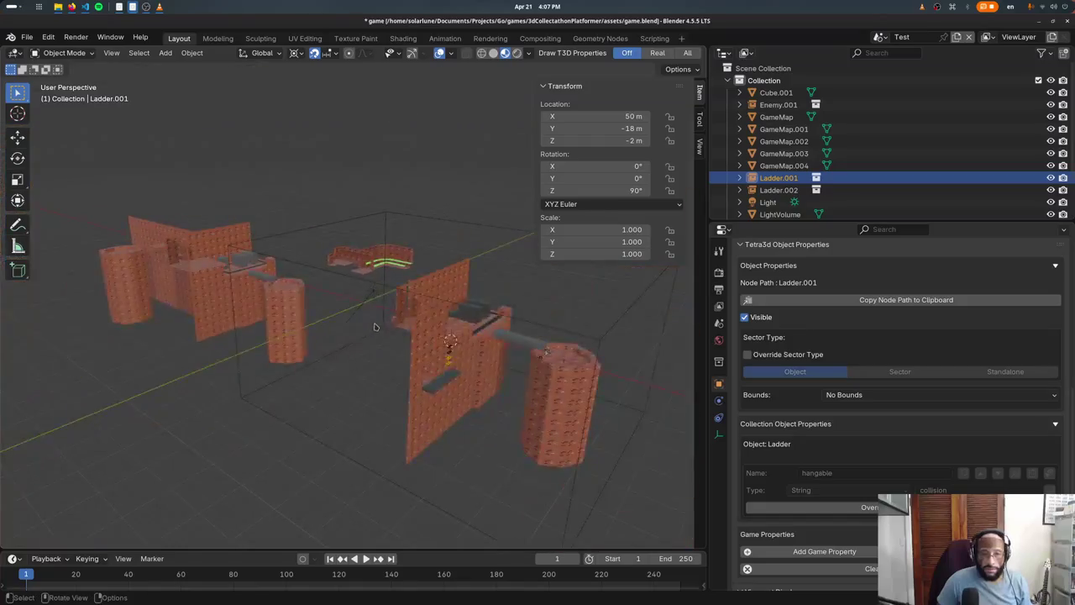
click(508, 326)
middle_drag(508, 326, 324, 349)
click(382, 335)
key(KP_Decimal)
Step: Give MovingPlatform a Bool game property named shadow and save
scroll(876, 517, down, 5)
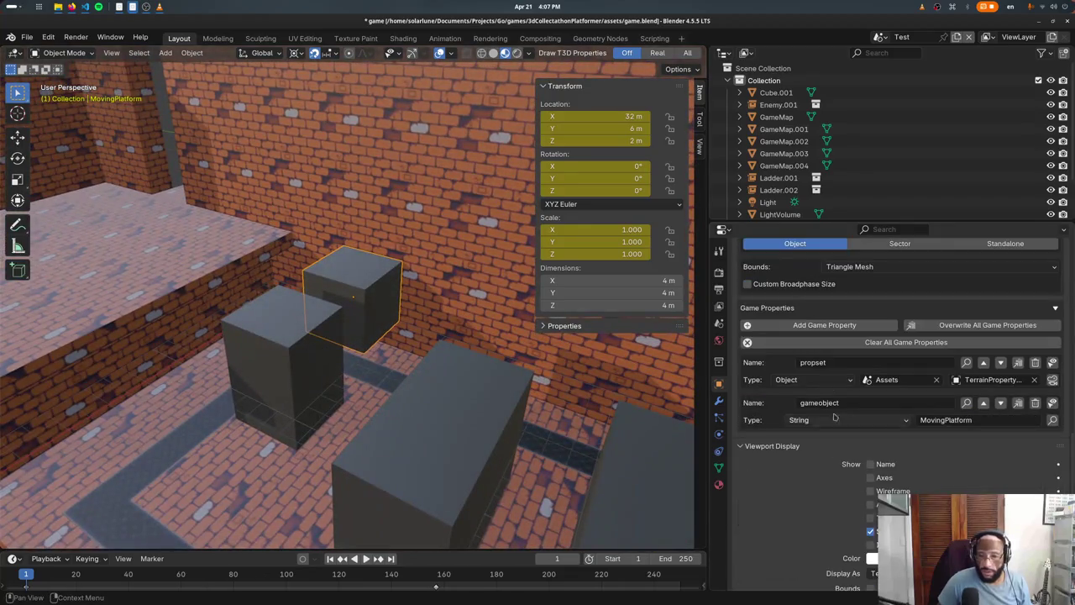
click(819, 325)
click(966, 443)
text(shadow)
key(Return)
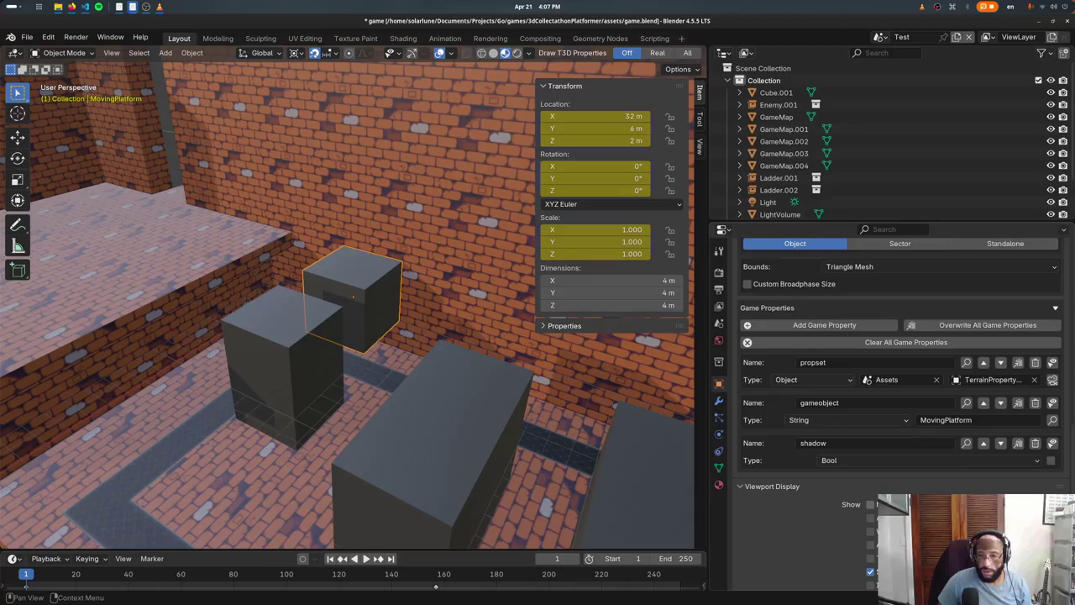
key(ctrl+s)
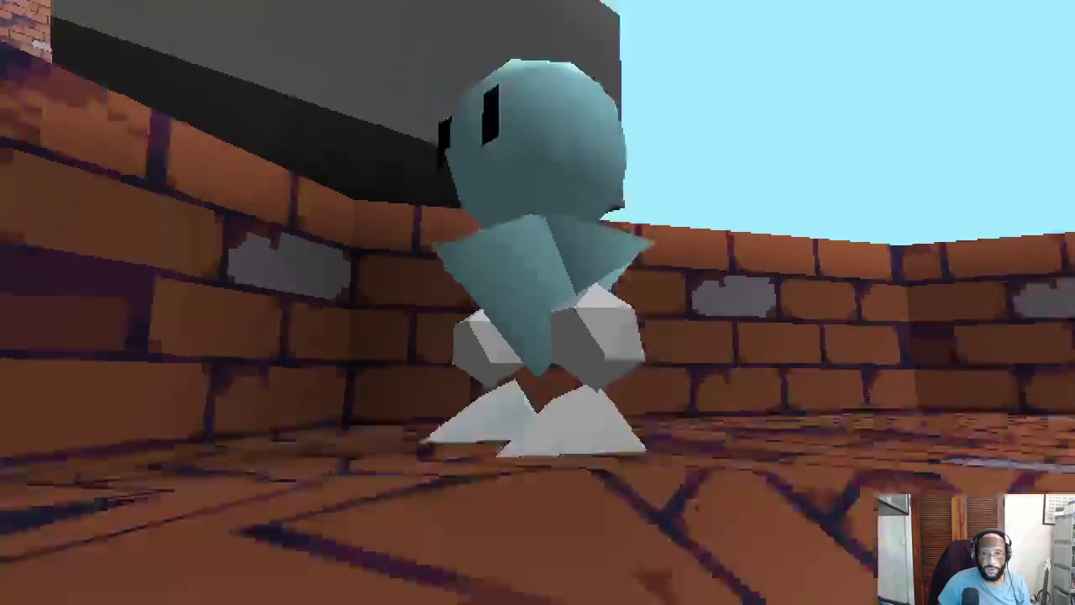
Step: Walk up the grey ramp in the game, then bring Blender back in front
key(w)
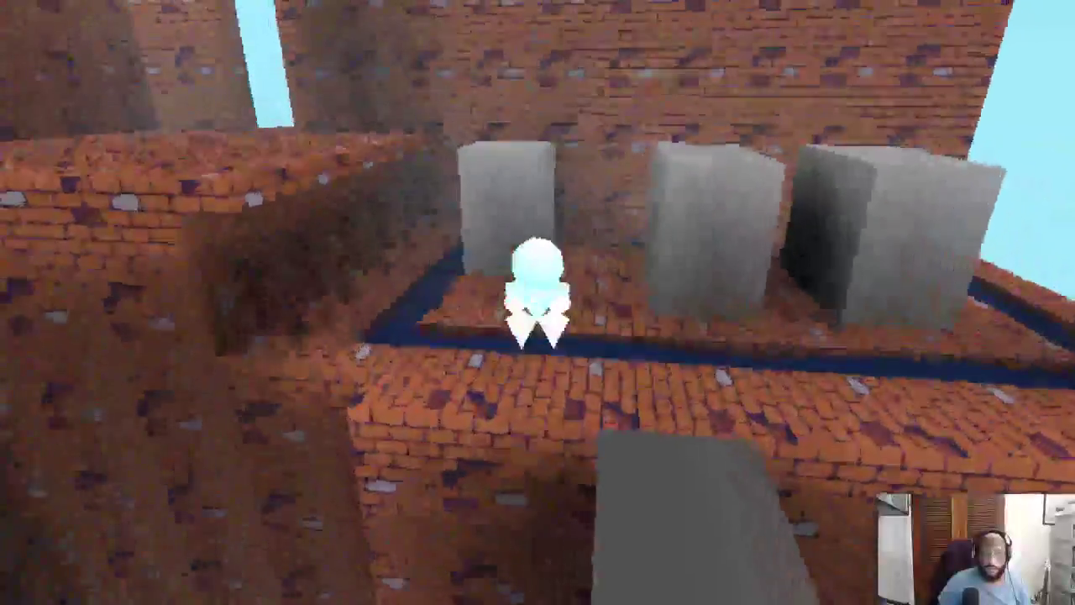
key(super)
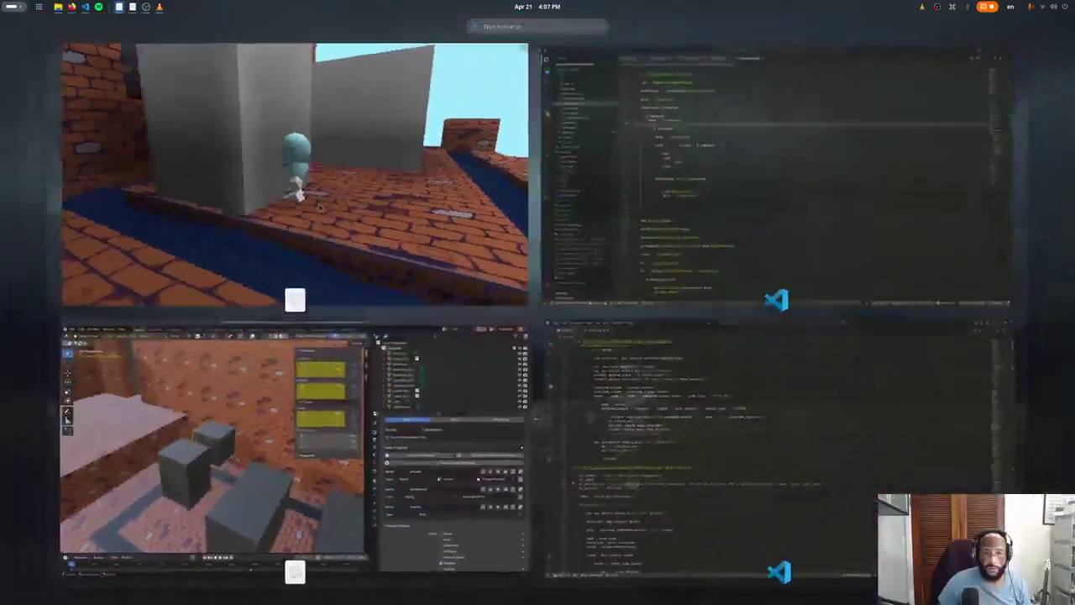
key(super)
key(alt+Tab)
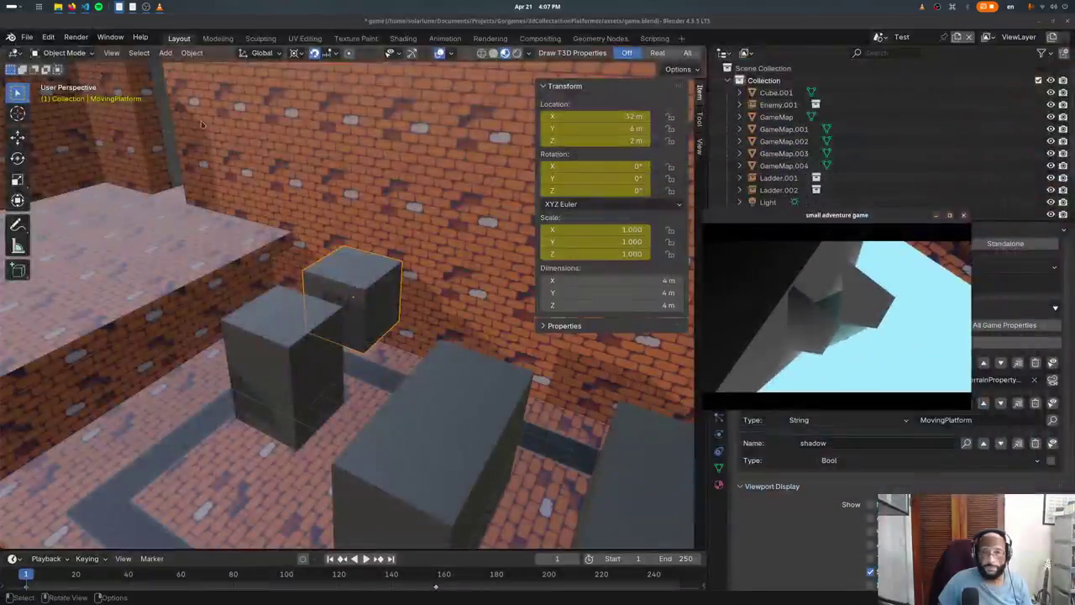
key(super)
Step: Open src/game/game.go in VS Code, closing the wrong game.go that opened first
click(426, 171)
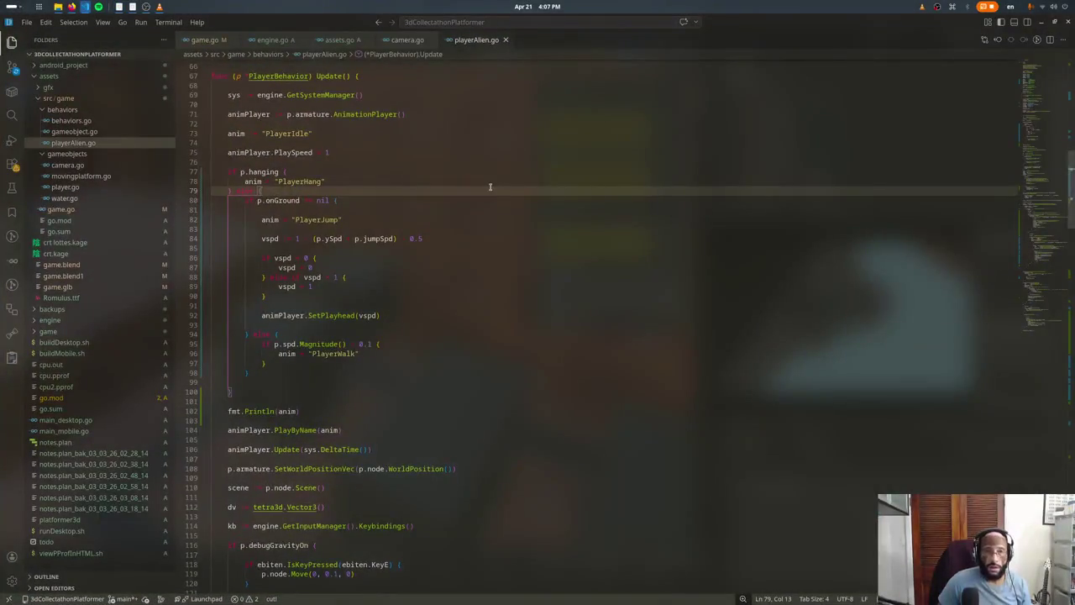
key(ctrl+p)
text(sce)
key(BackSpace)
key(BackSpace)
key(BackSpace)
text(game)
key(Return)
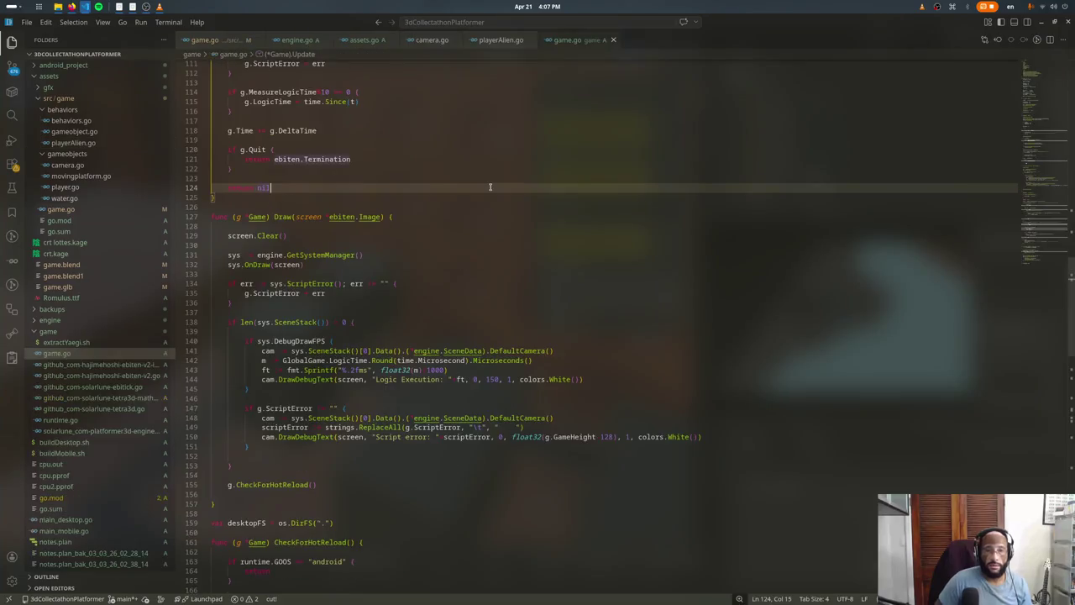
key(Down)
key(Down)
key(Down)
key(ctrl+w)
key(ctrl+p)
text(game)
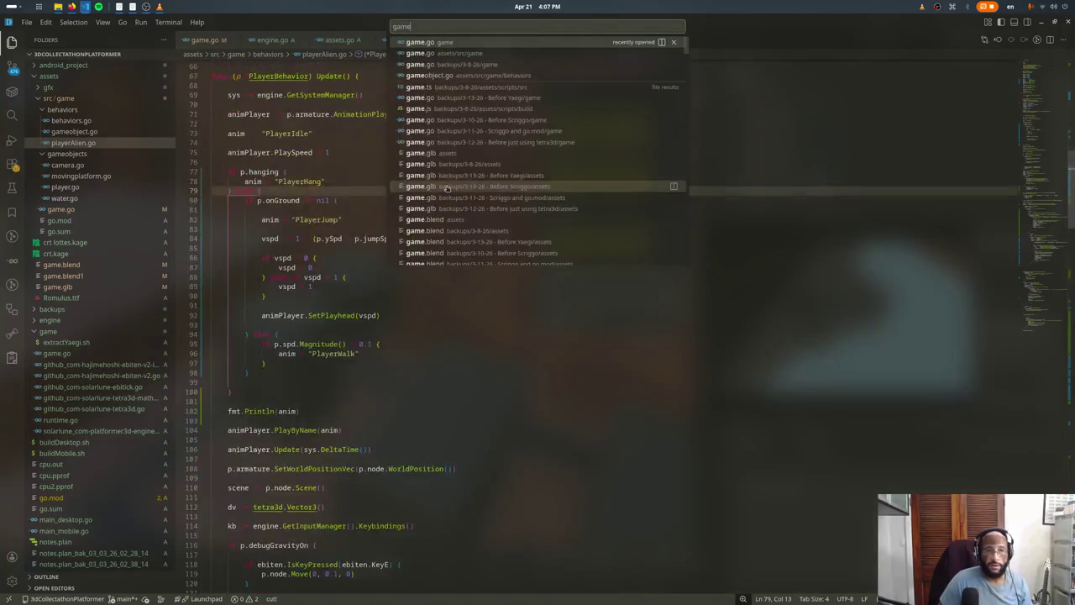
key(Return)
Step: Change ByParentProps("shadow") to ByParentPropValue("shadow", true) in the shadowcasting search
key(ctrl+f)
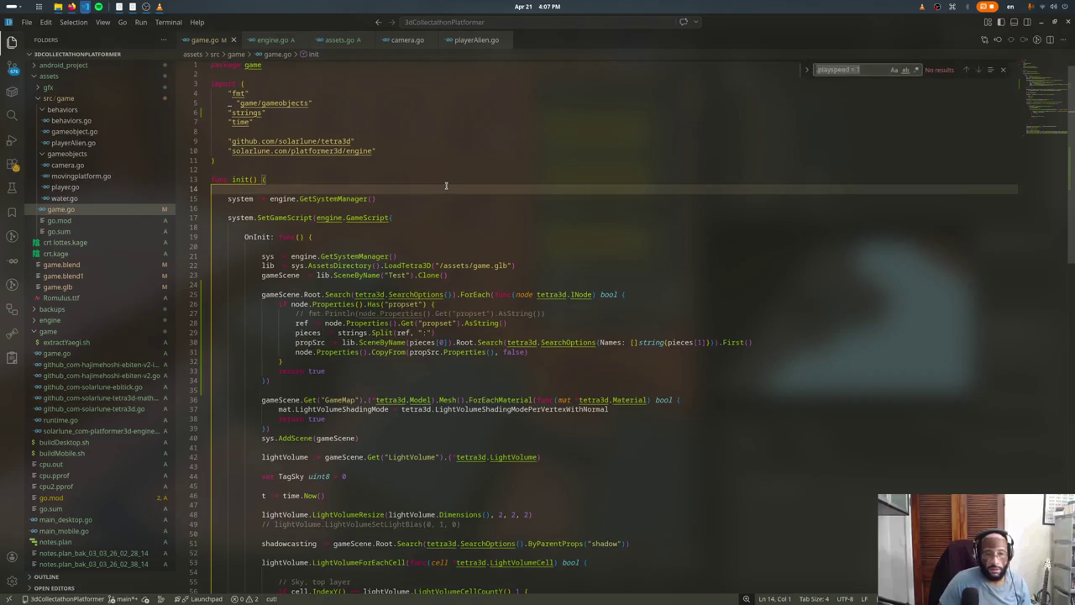
text(shadow)
key(Escape)
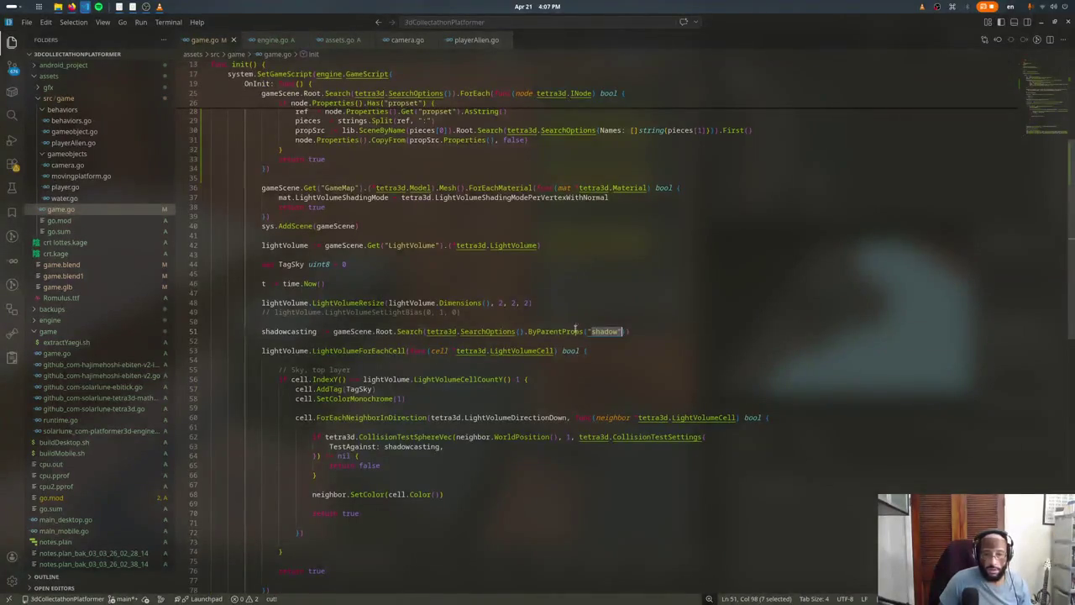
key(Left)
key(Left)
key(Left)
key(ctrl+BackSpace)
text(ByPar)
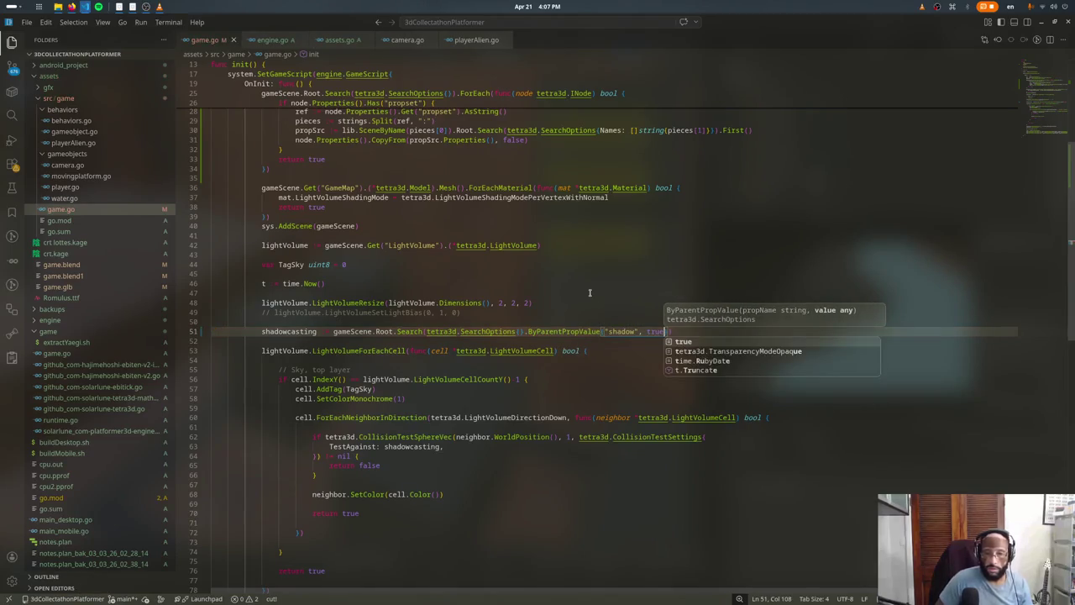
key(alt+Tab)
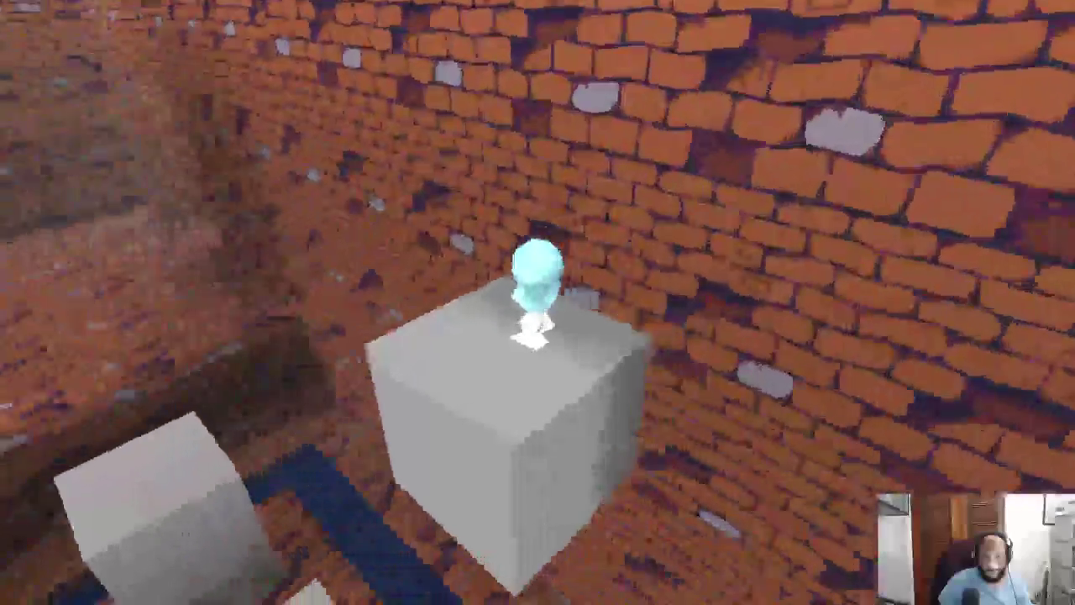
Step: Jump the alien off the grey moving block and onto the higher brick ledge
key(space)
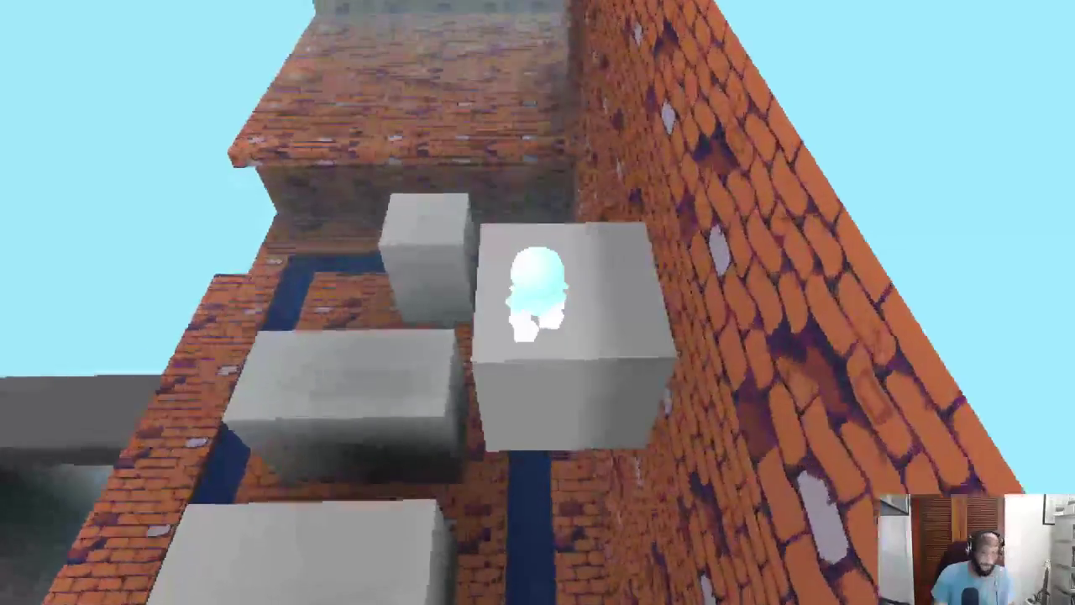
key(space)
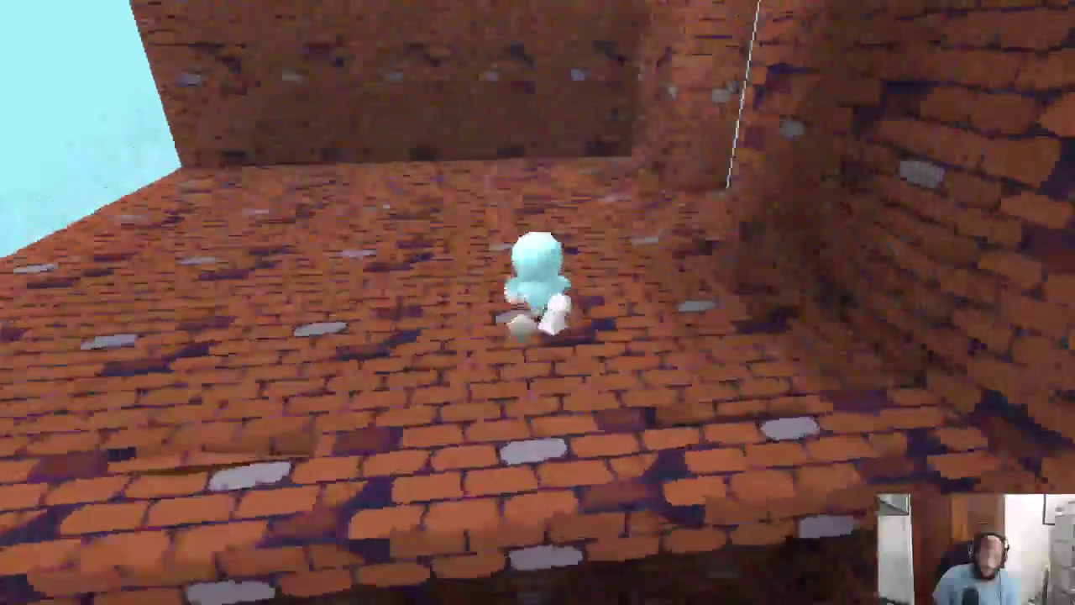
Step: Hop the alien across the grey blocks, turning the camera toward the brick wall
key(w)
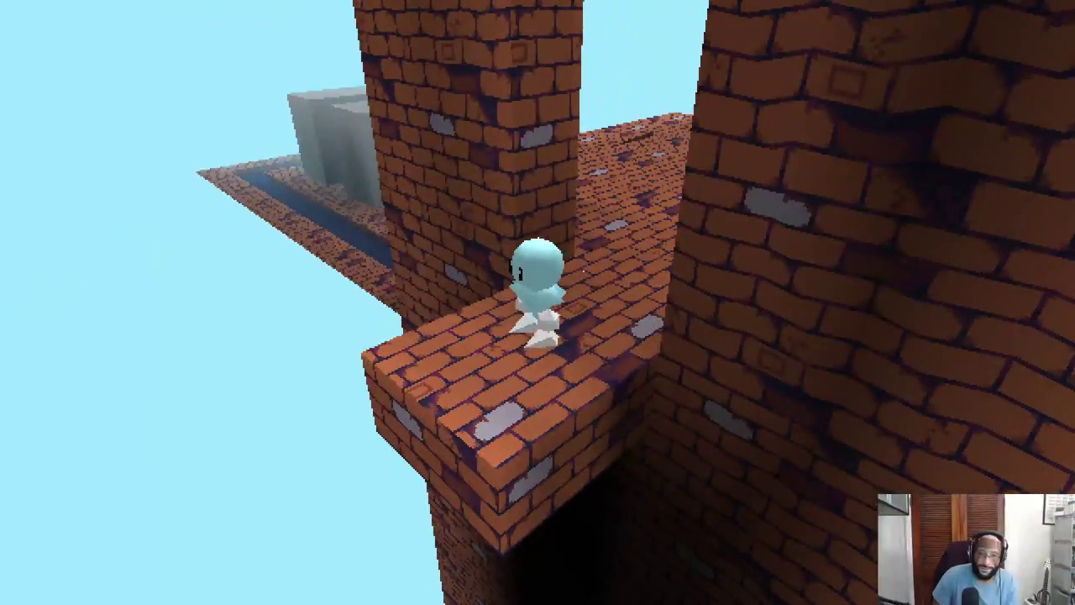
key(space)
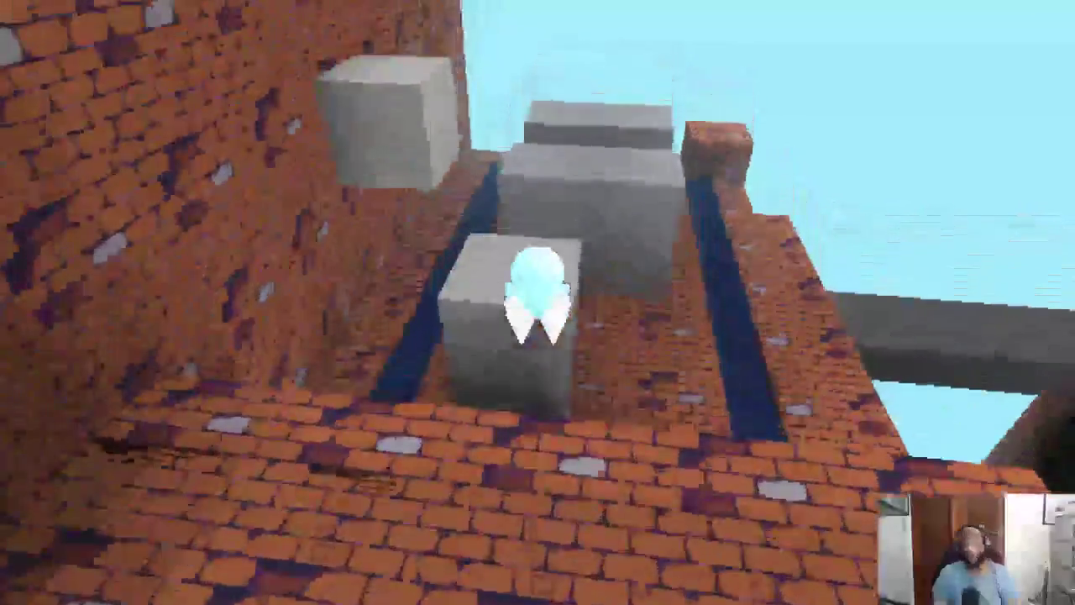
key(space)
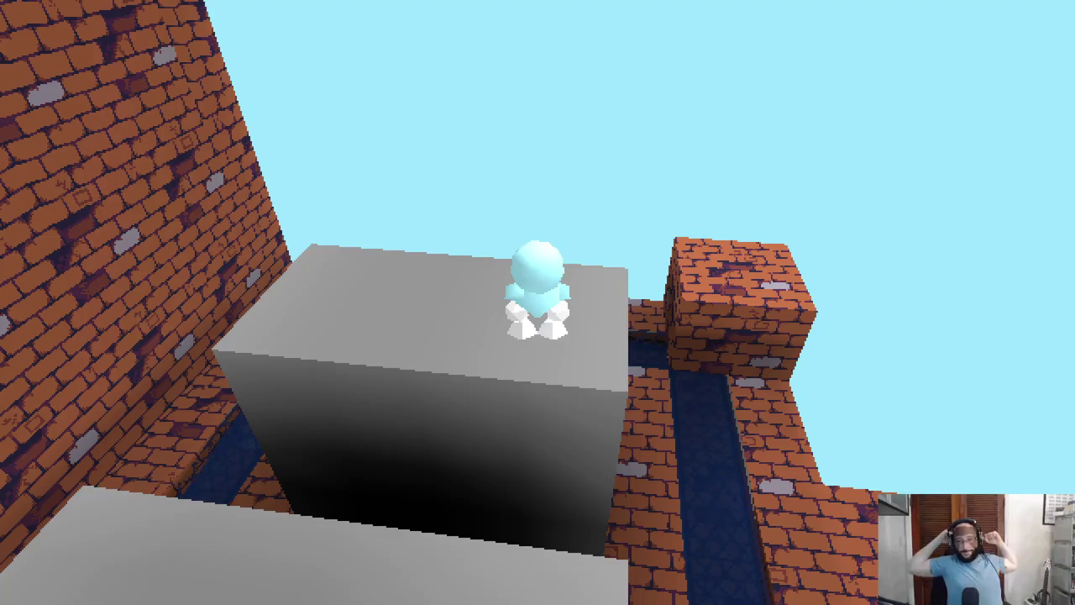
key(Left)
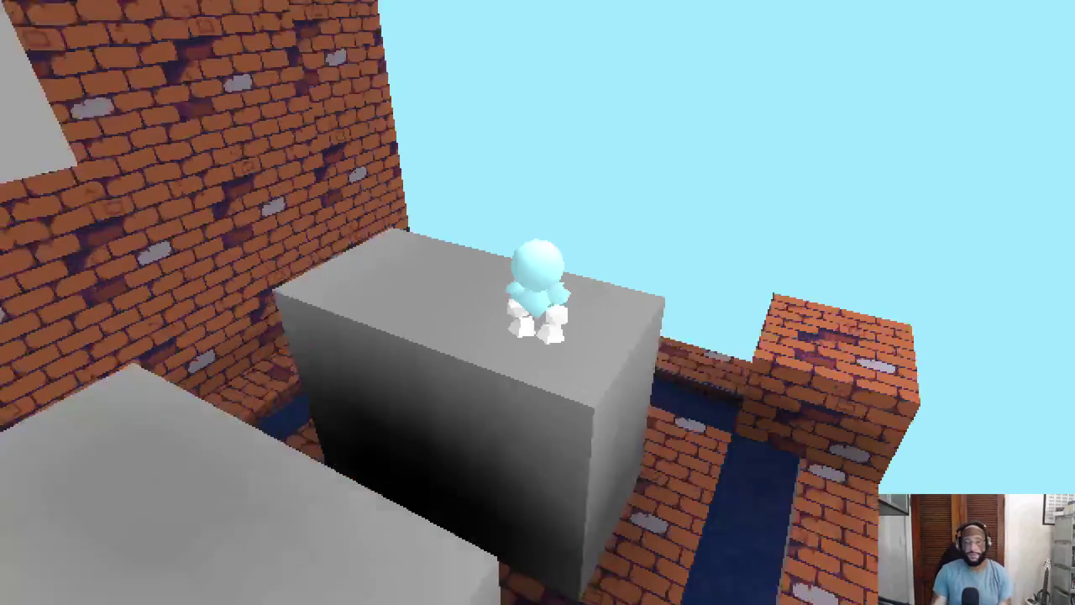
key(Left)
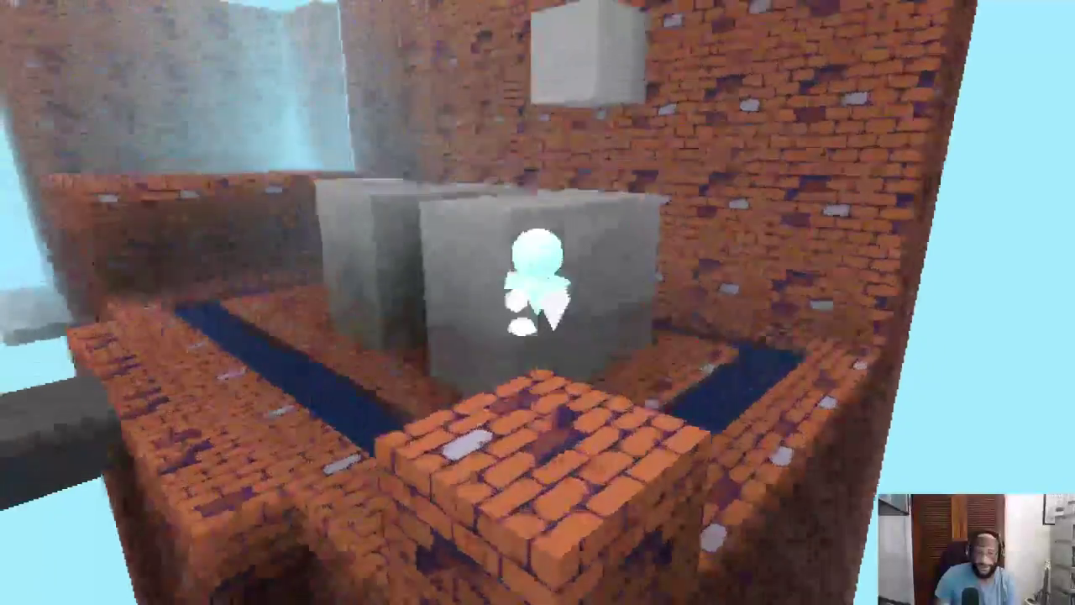
key(Up)
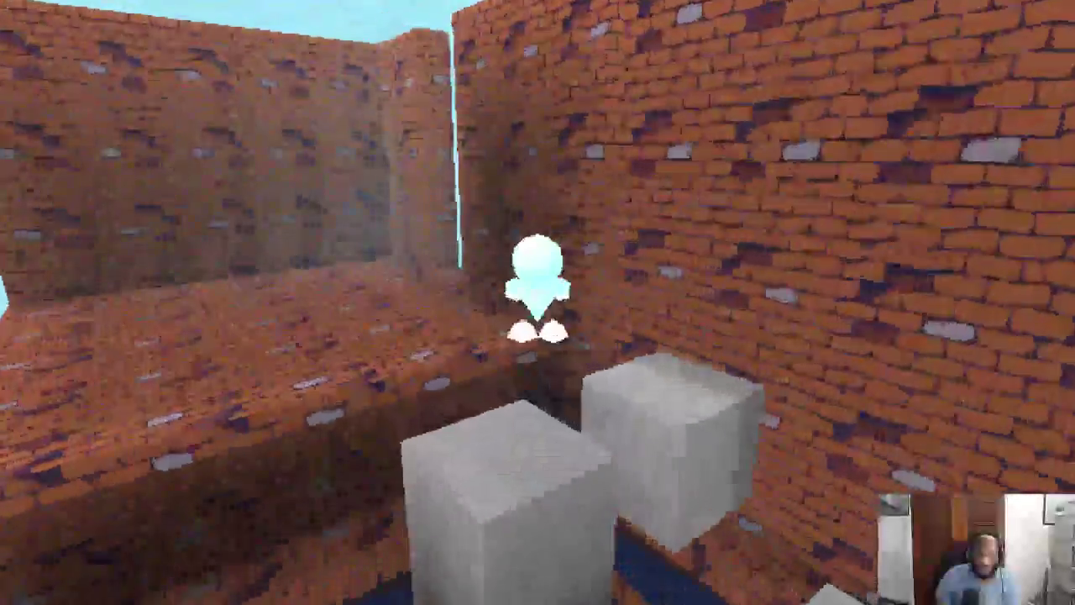
key(Down)
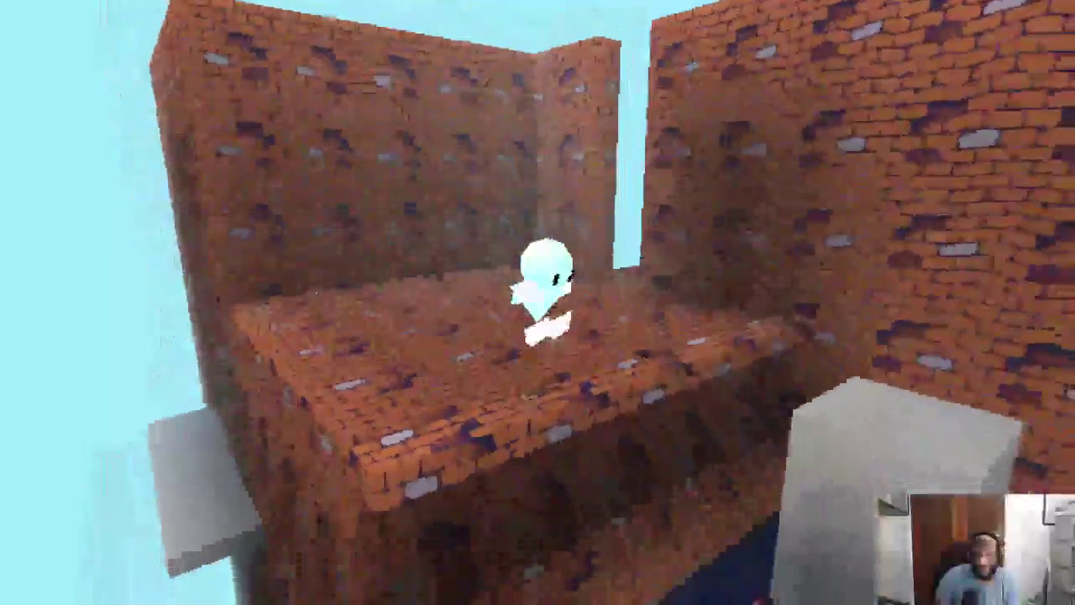
key(Down)
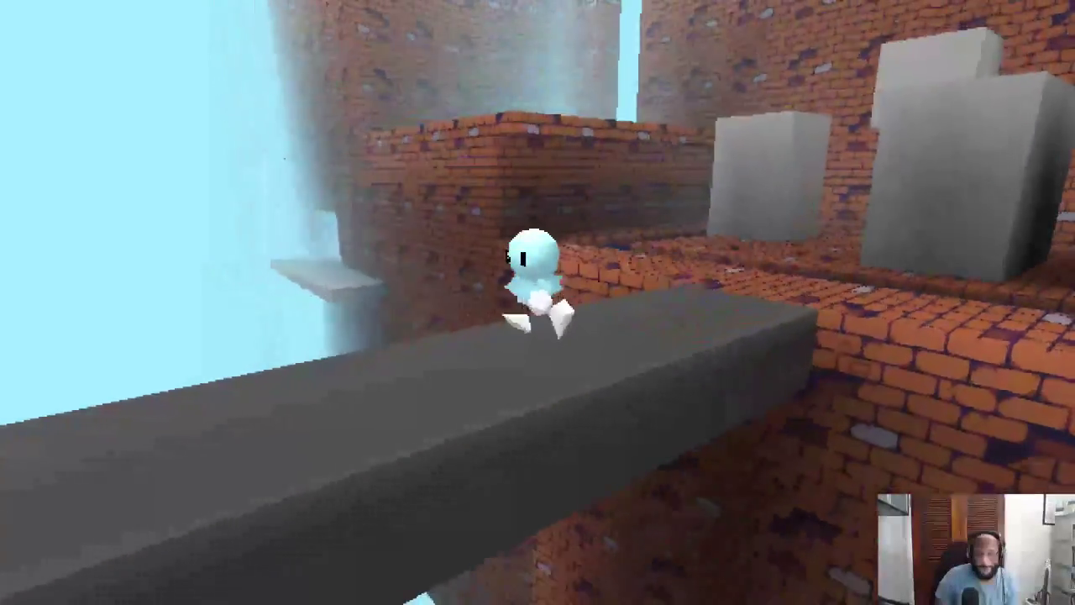
key(Up)
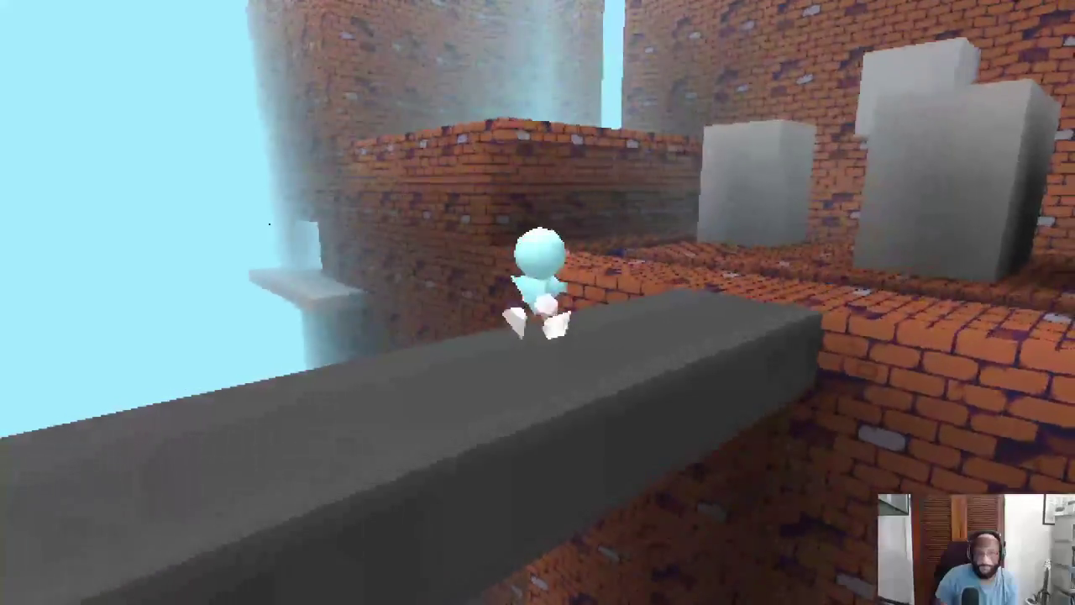
Step: Toggle the F3 debug overlay, walk to the ladder and climb down to the grey ledge
key(F3)
key(F3)
key(Up)
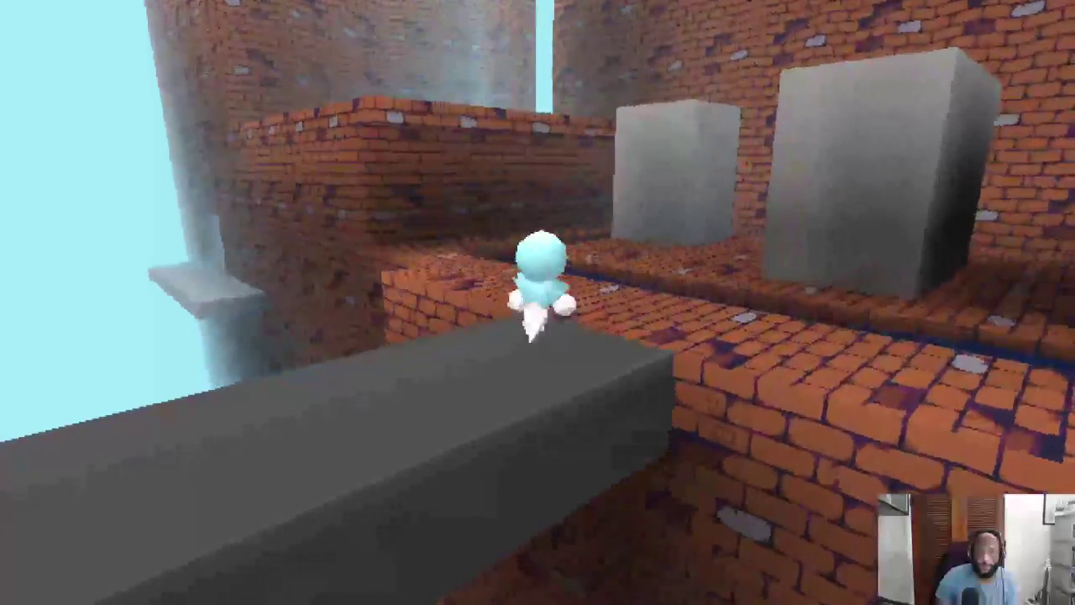
key(Up)
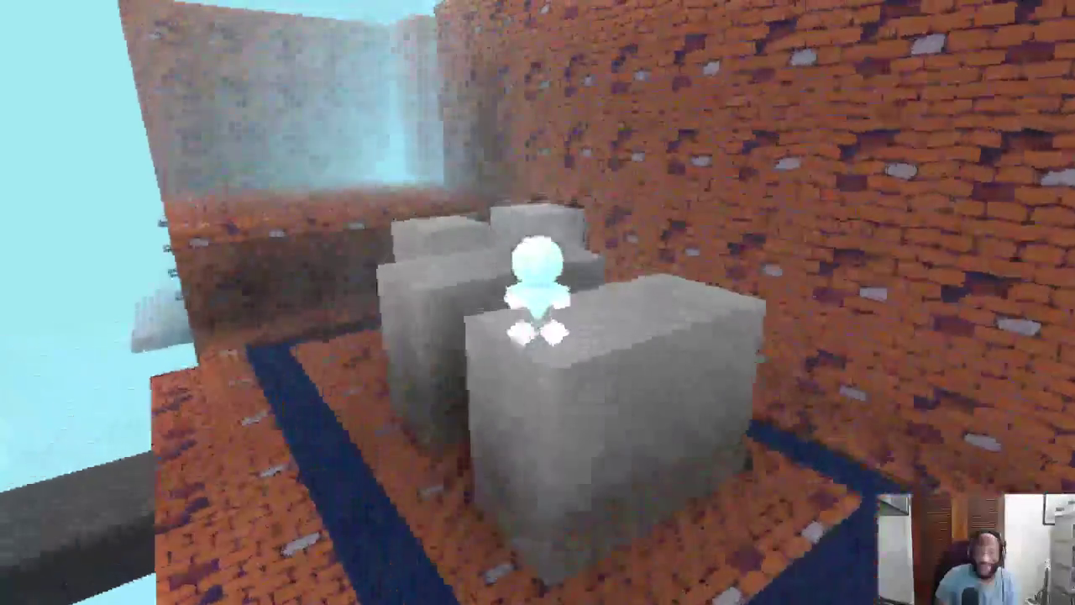
key(Up)
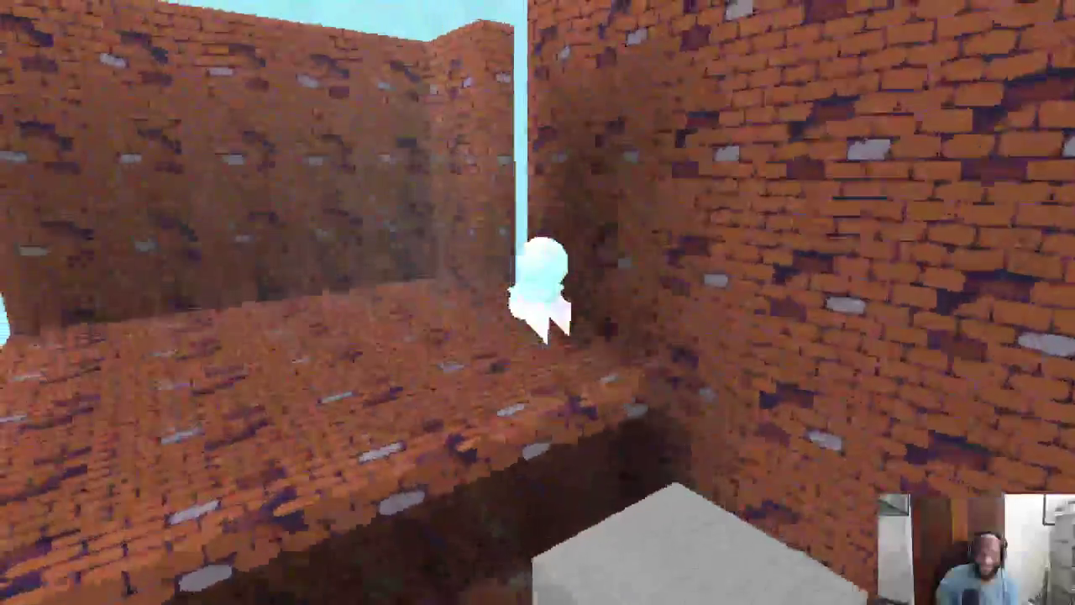
key(Up)
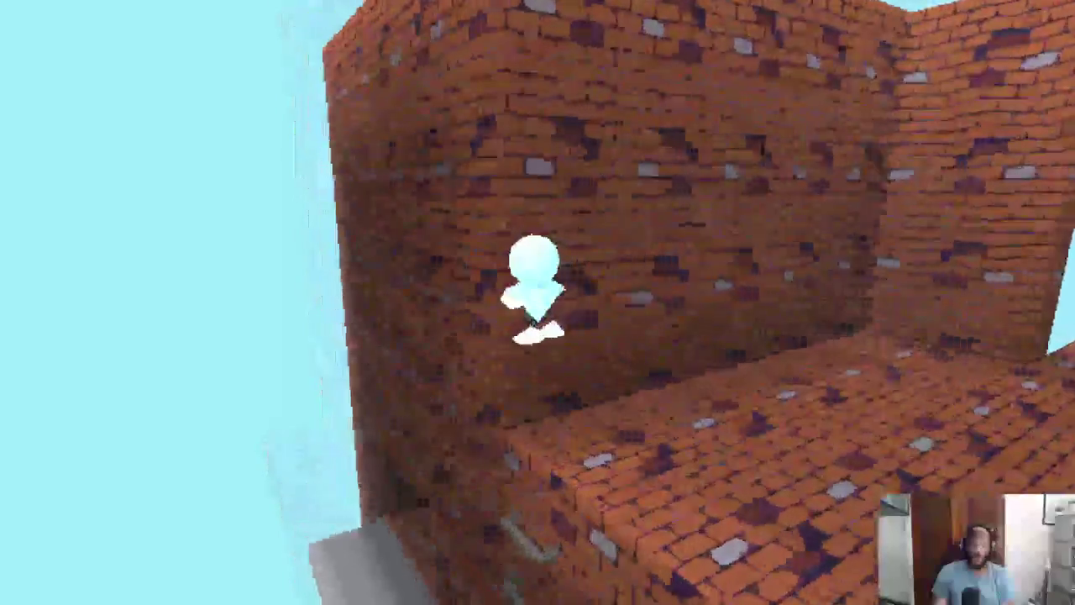
key(Down)
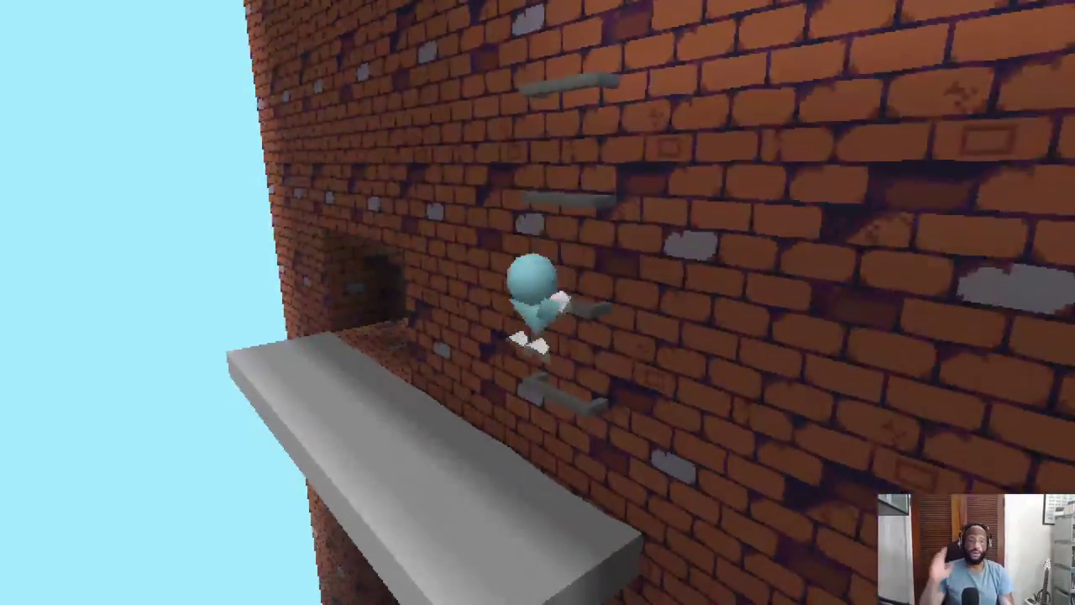
key(super)
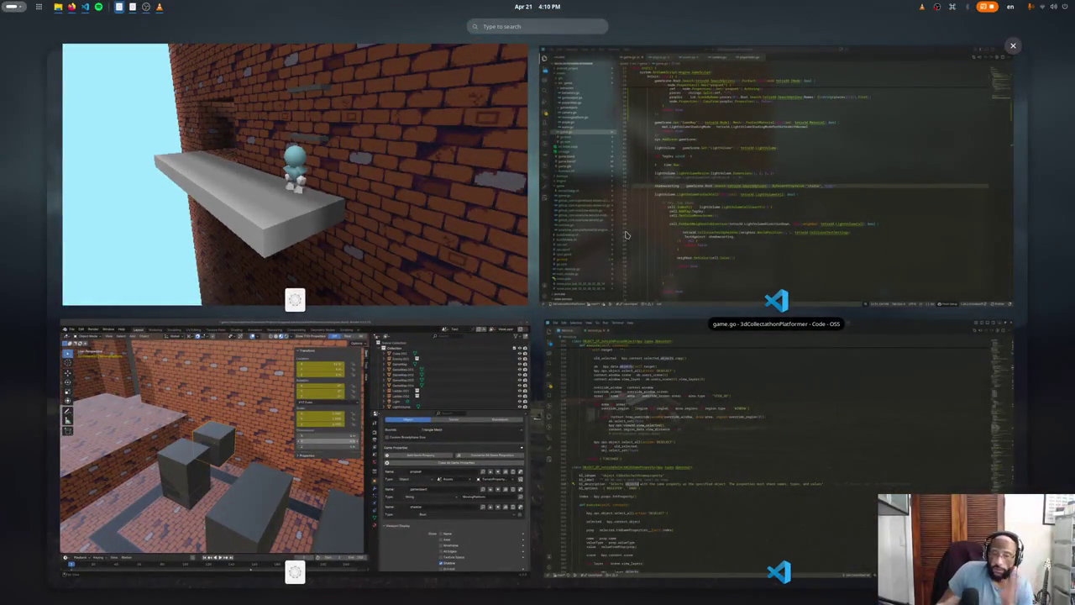
Step: Review tetra3d.py around line 339, then bring the Blender window back to the front
click(635, 369)
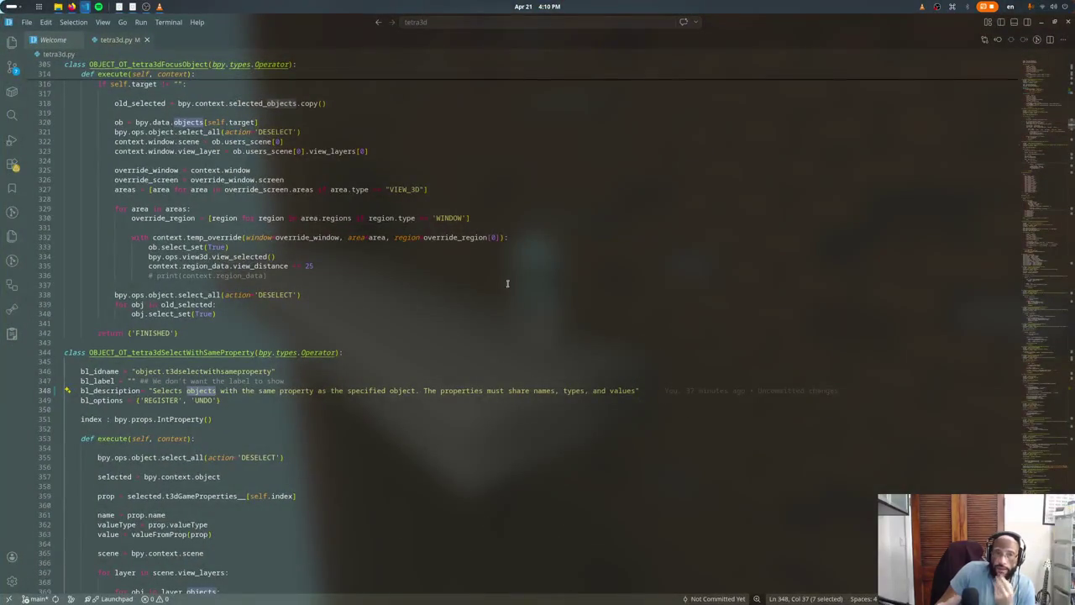
click(367, 303)
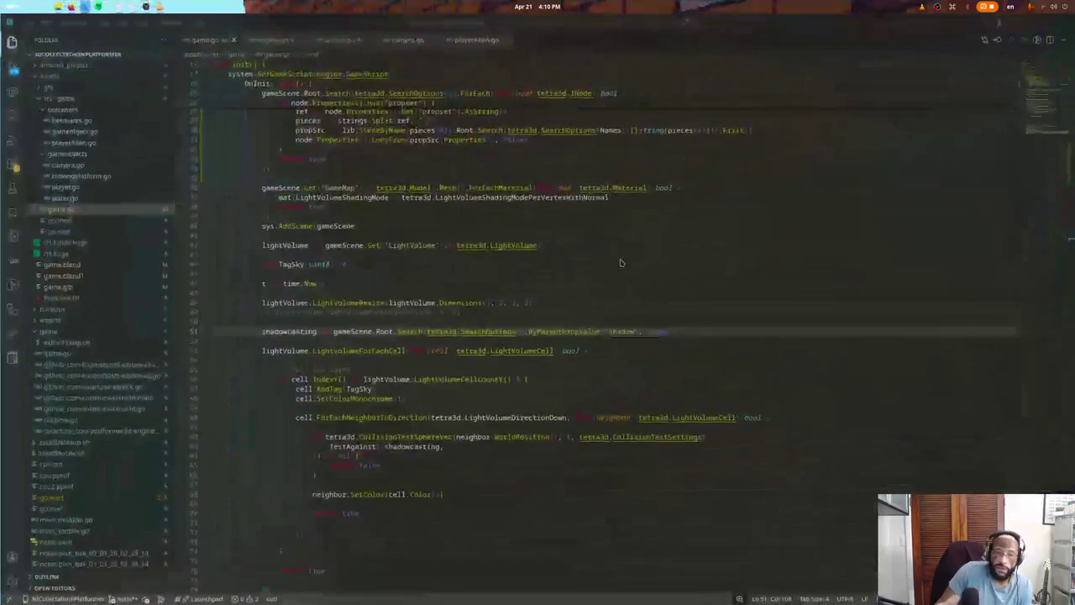
scroll(569, 398, up, 10)
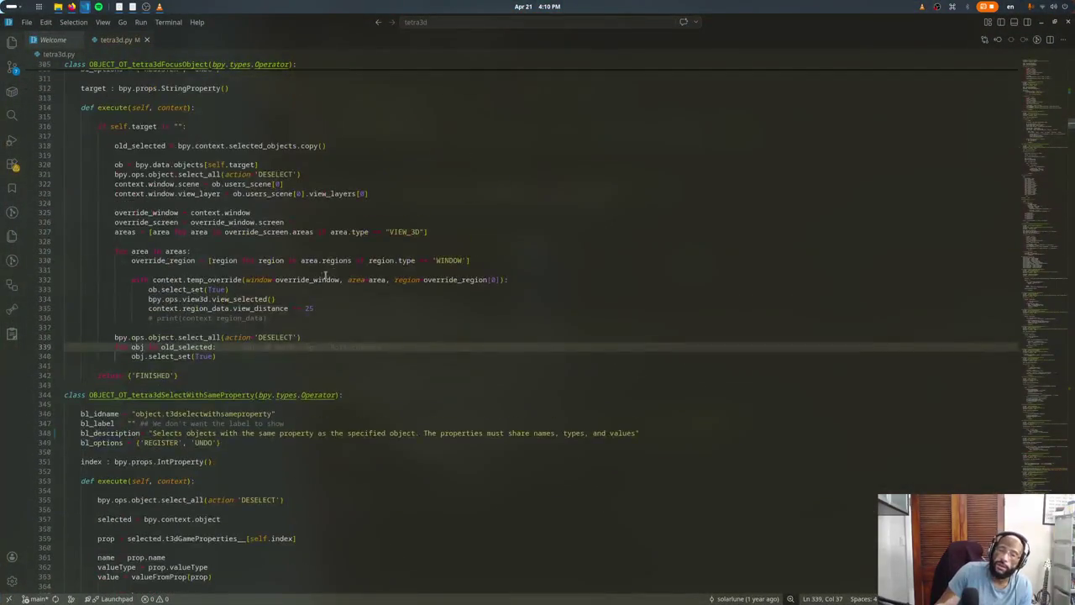
key(super)
click(415, 331)
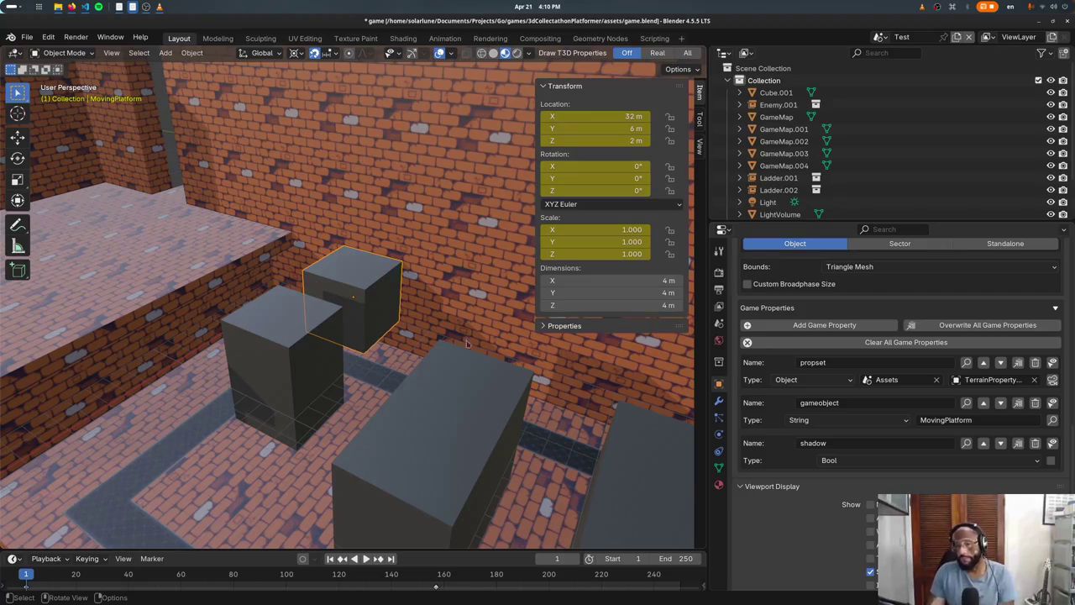
Step: Scroll to Game Properties and enlarge the outliner to reveal MovingPlatform
scroll(865, 399, up, 2)
scroll(853, 403, up, 2)
scroll(804, 426, up, 2)
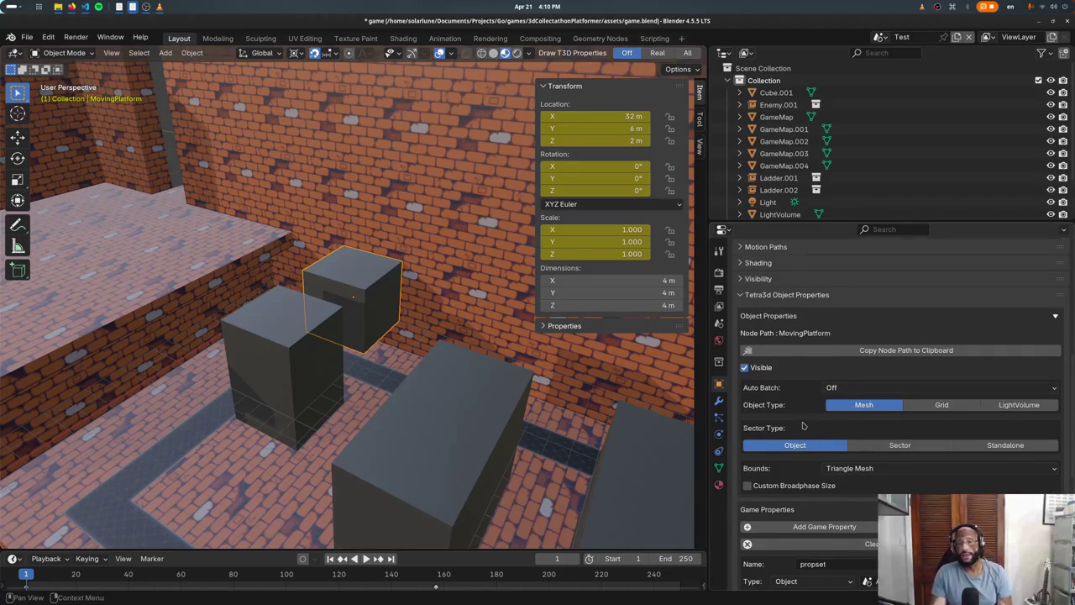
scroll(803, 426, down, 3)
scroll(801, 423, down, 3)
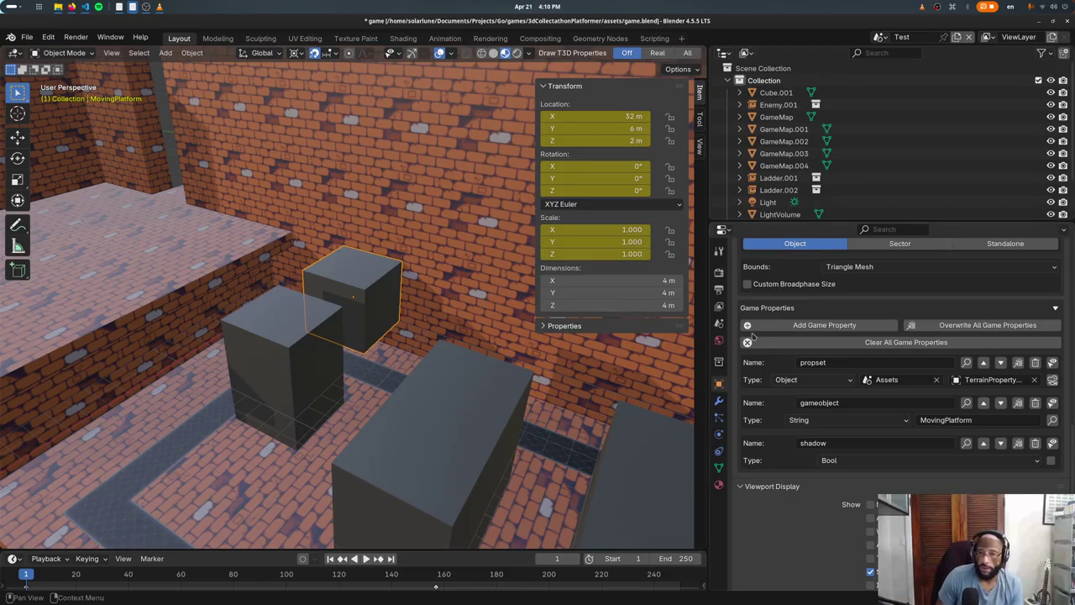
mouse_move(753, 222)
mouse_down()
mouse_move(737, 298)
mouse_move(743, 238)
mouse_up()
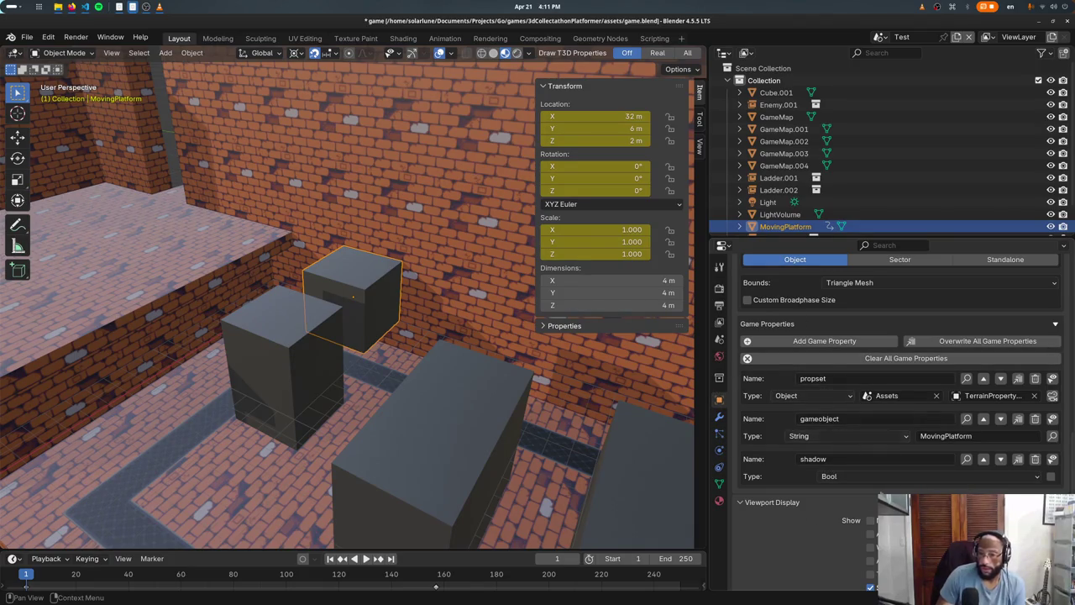
Step: Set the propset object to TerrainPropertySet and save game.blend
click(935, 395)
click(1005, 397)
text(terr)
click(1000, 415)
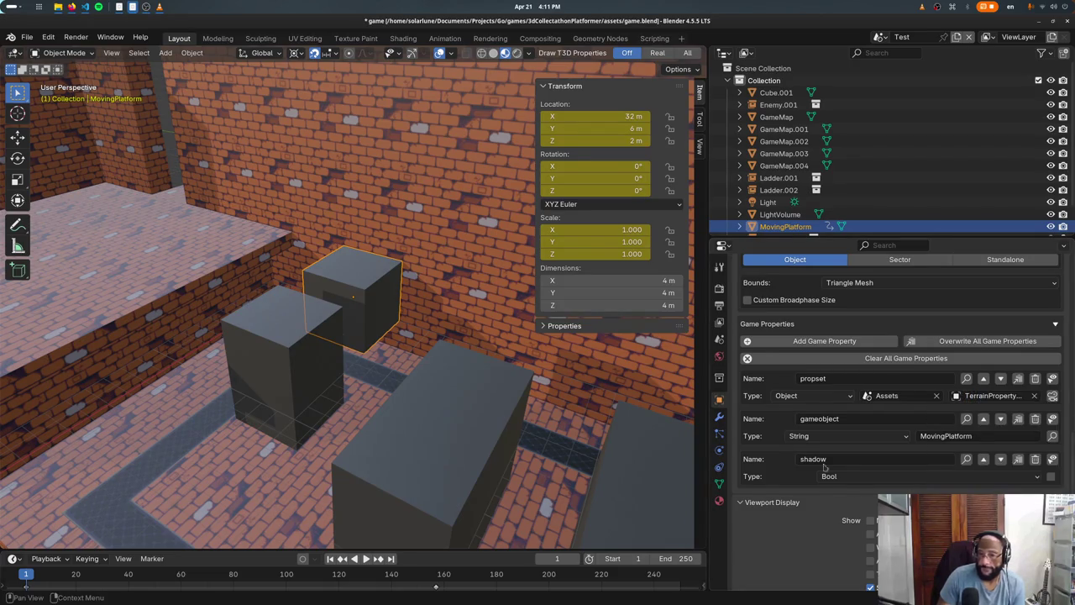
key(ctrl+s)
Step: Return to the running game and run the alien across the grey blocks and brick ledge
key(alt+Tab)
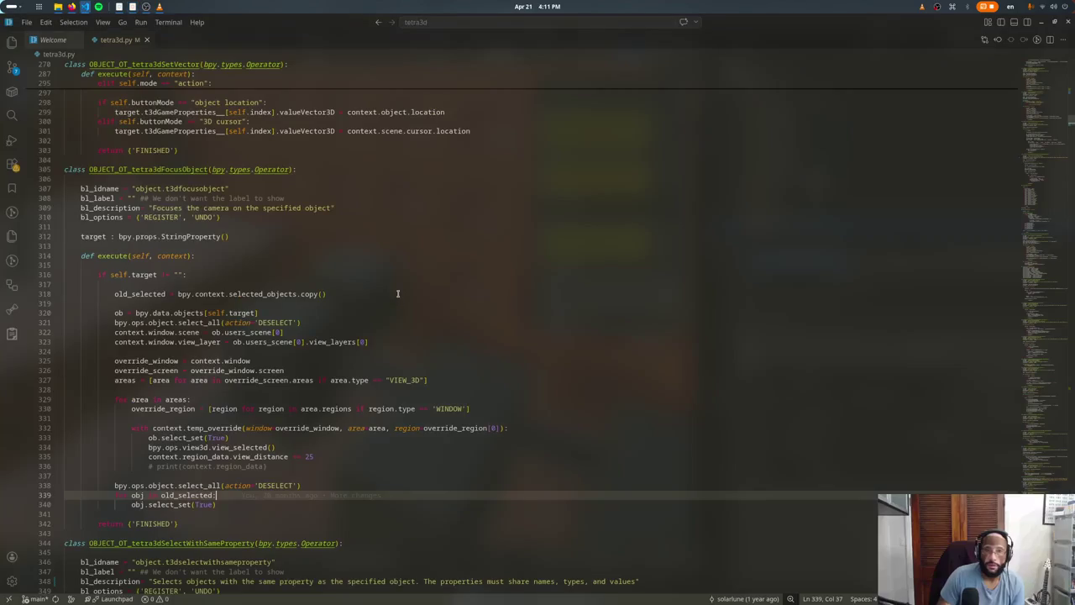
key(alt+Tab)
key(alt+Tab)
key(alt+Tab)
key(alt+Tab)
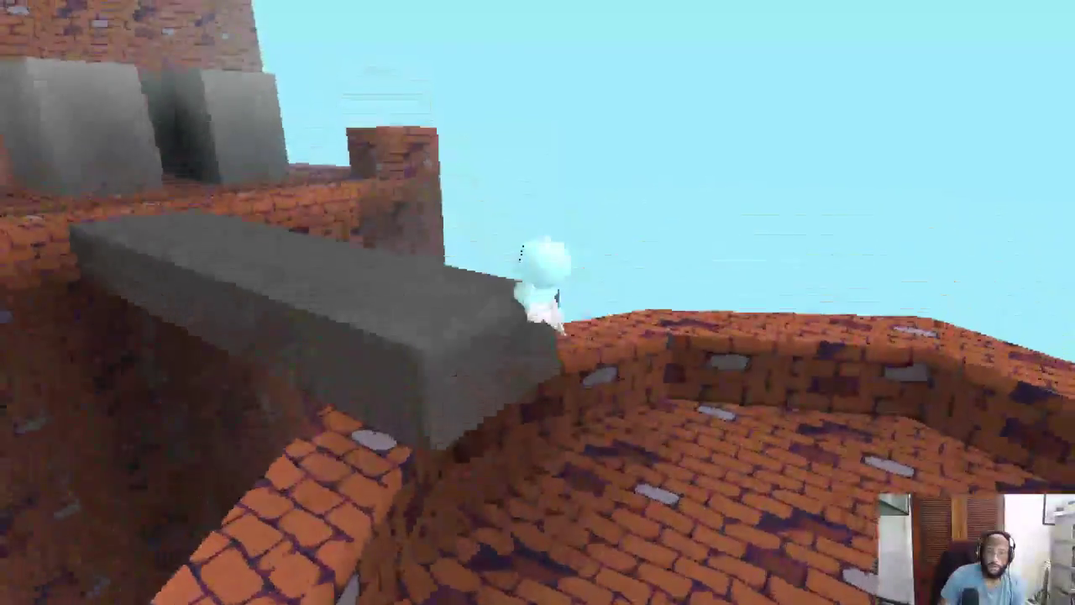
key(w)
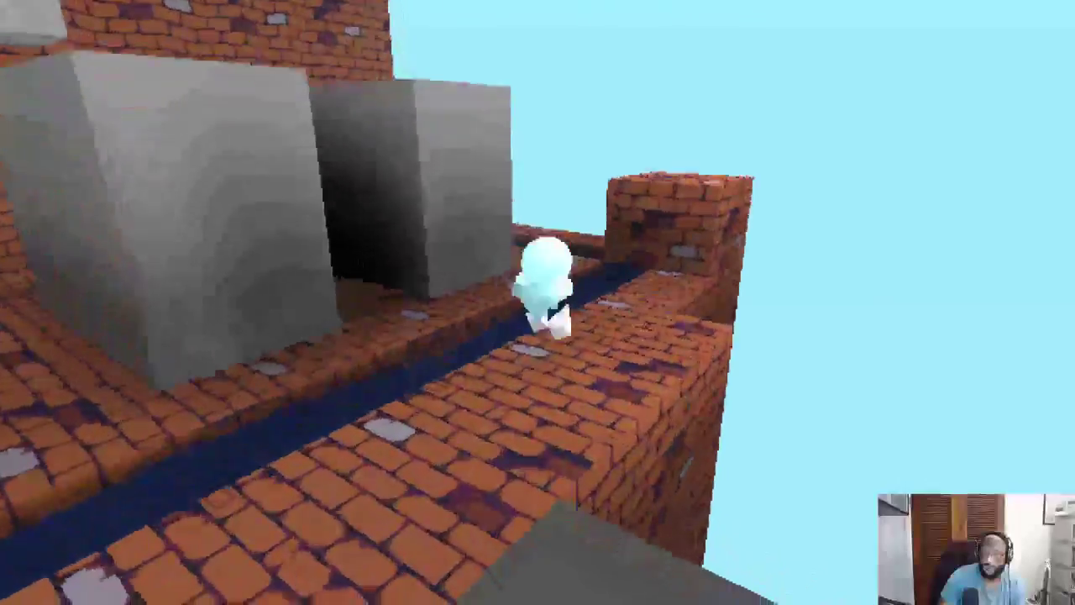
key(w)
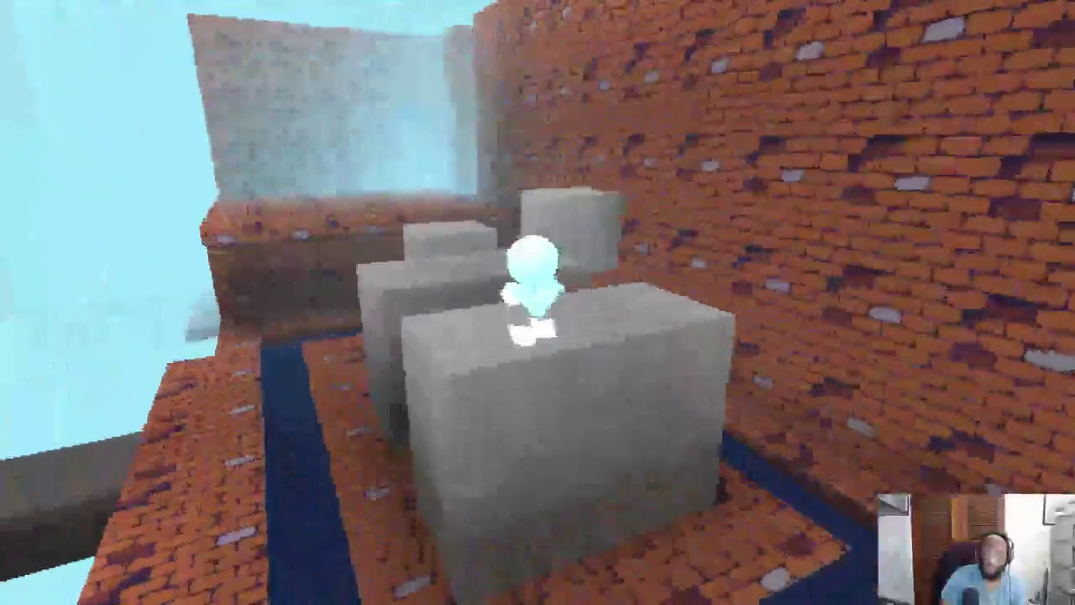
key(space)
key(w)
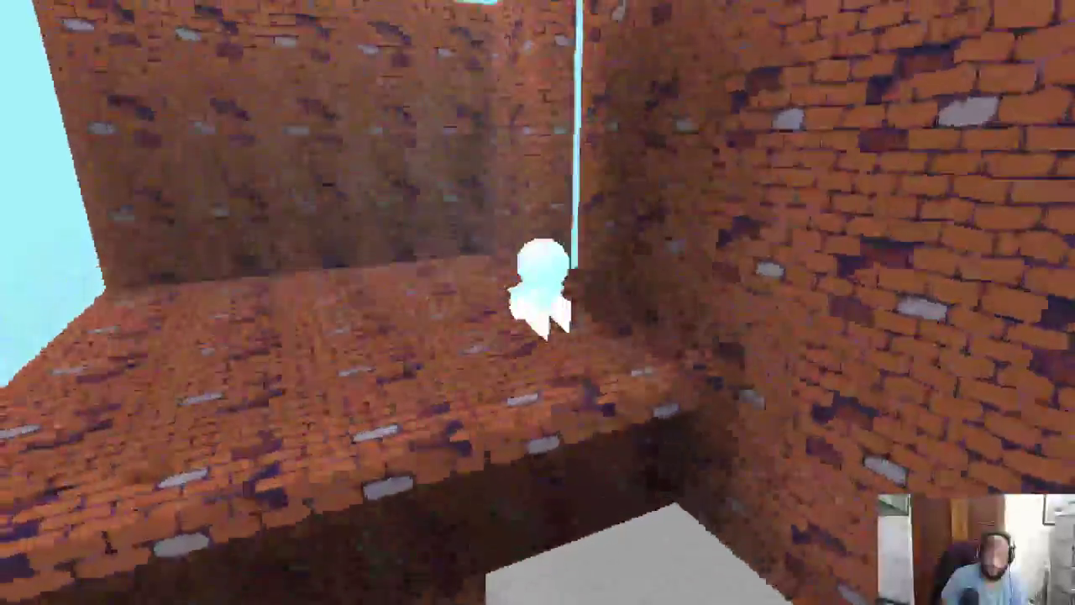
key(w)
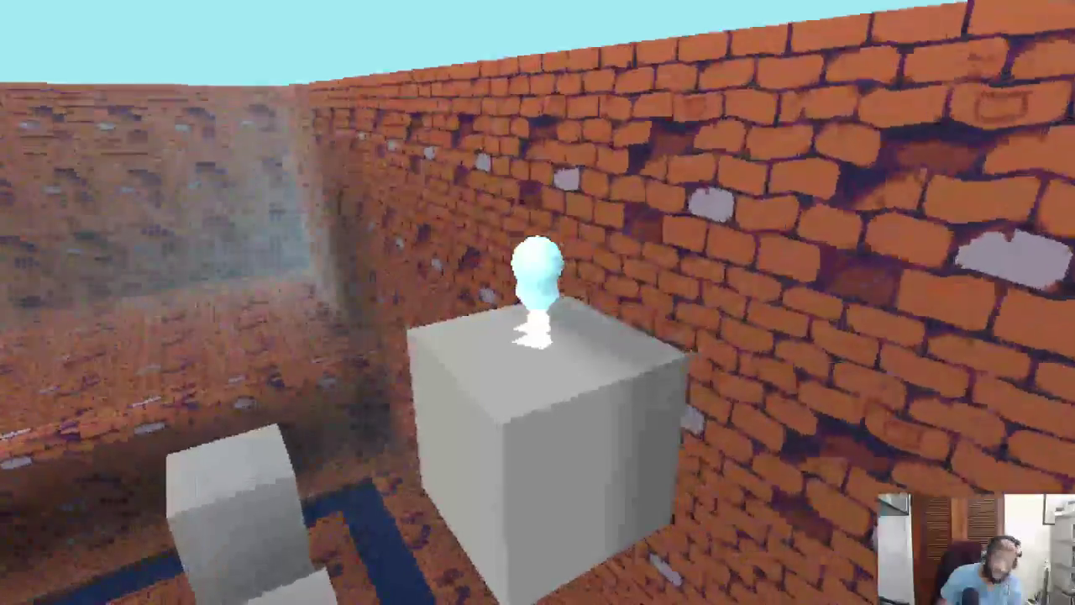
Step: Drop toward the pit and climb the wall ladder onto the brick walkway
key(w)
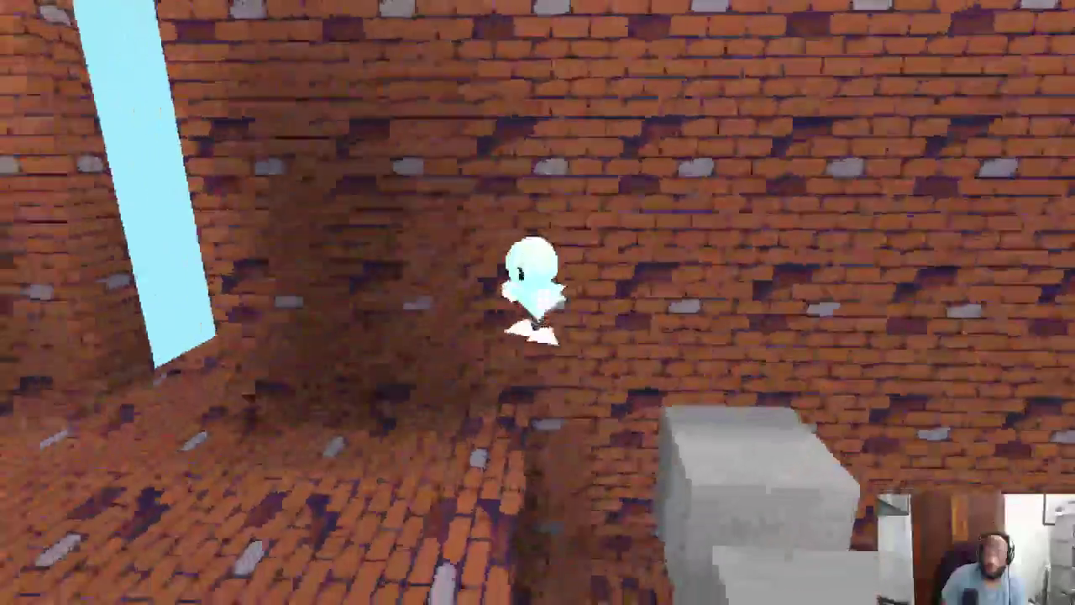
key(w)
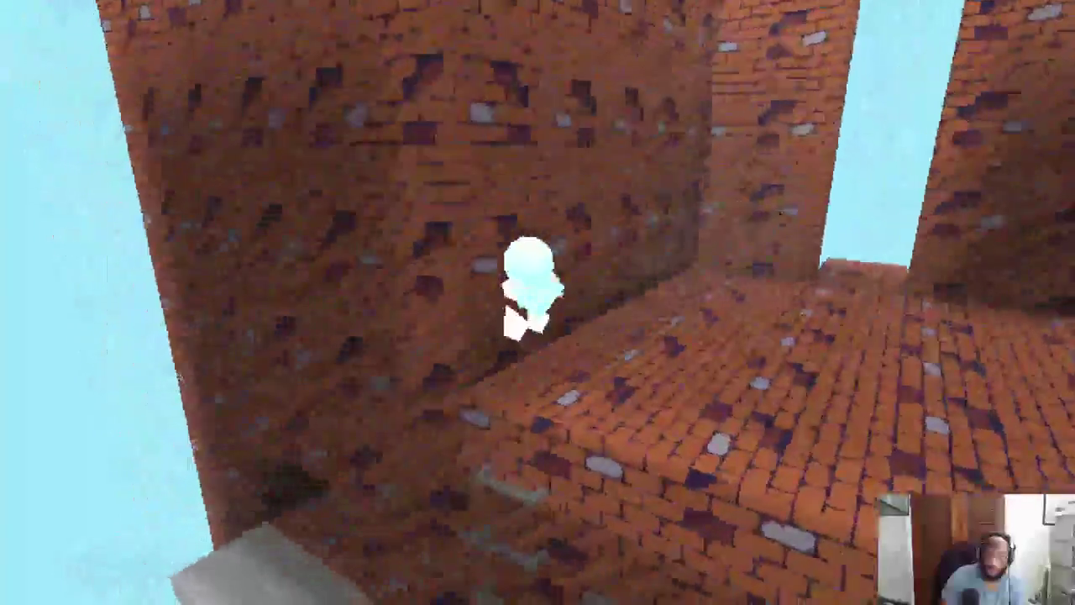
key(w)
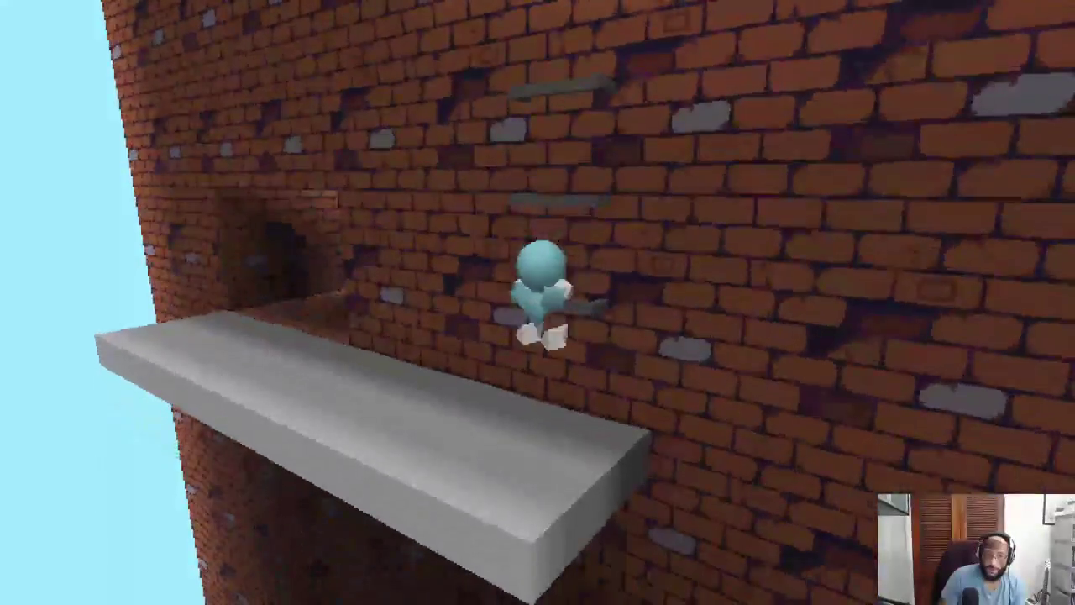
key(w)
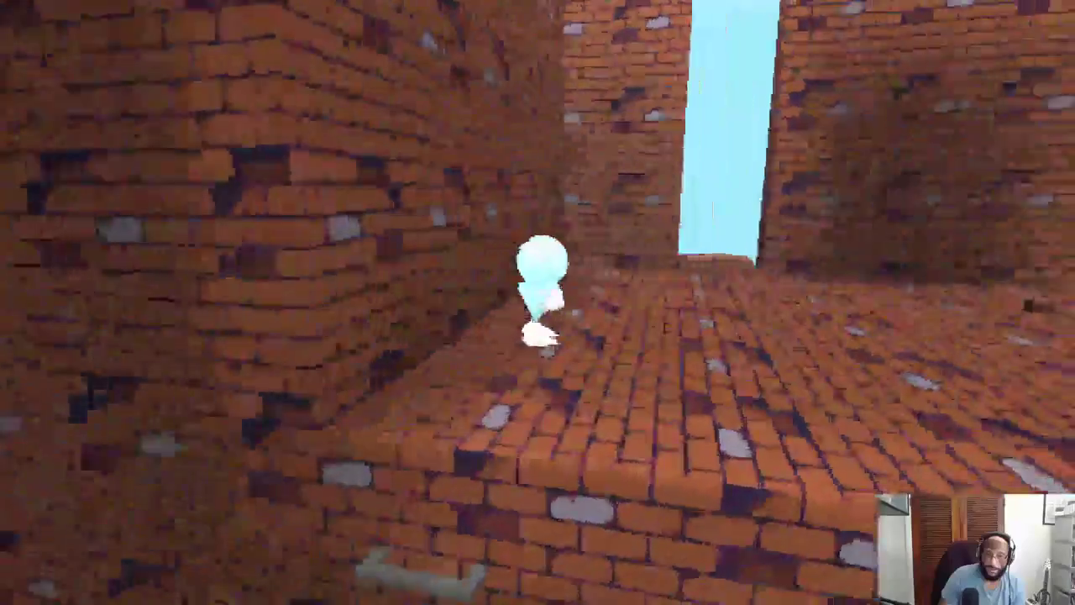